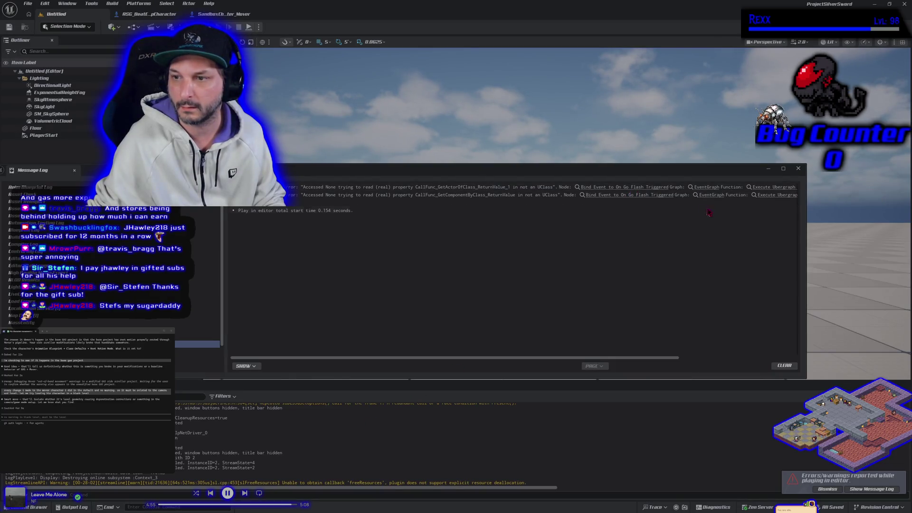
Close the error message log and clear the output log text
{"action": "left_click", "coordinate": [798, 168]}
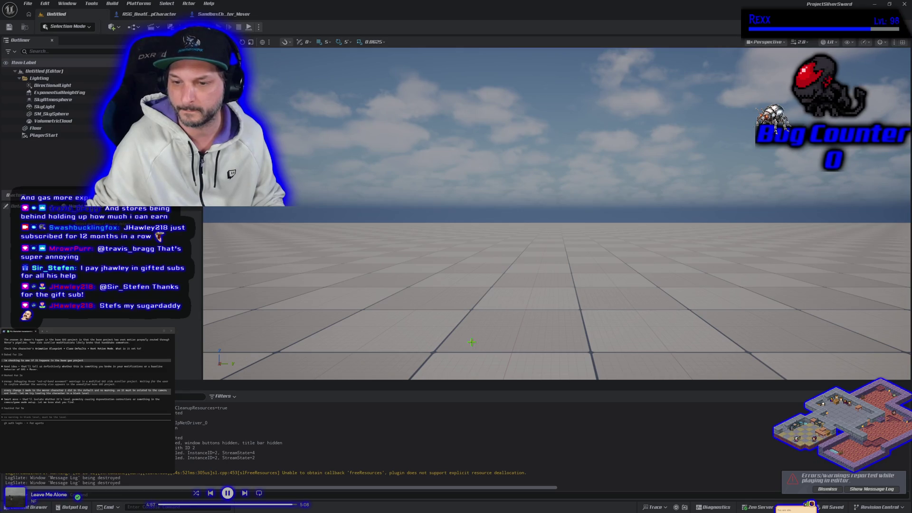
{"action": "right_click", "coordinate": [471, 342]}
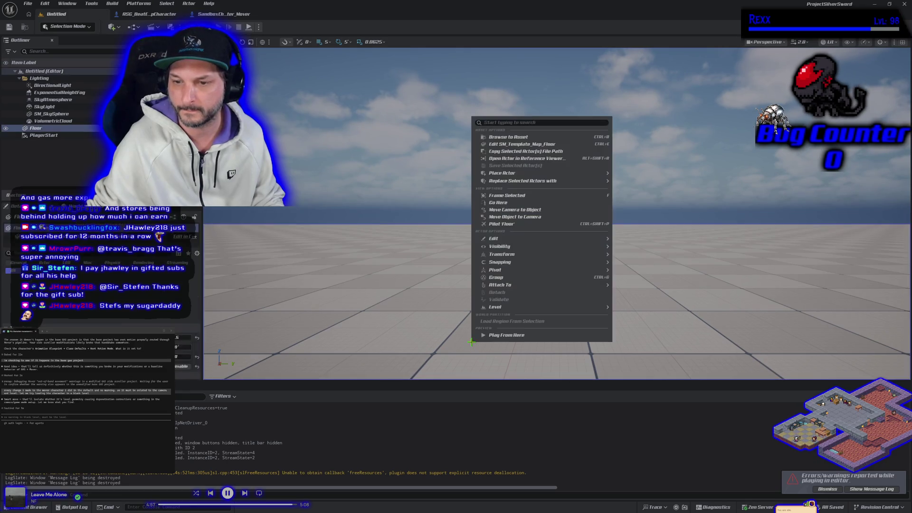
{"action": "right_click", "coordinate": [455, 411]}
{"action": "left_click", "coordinate": [480, 423]}
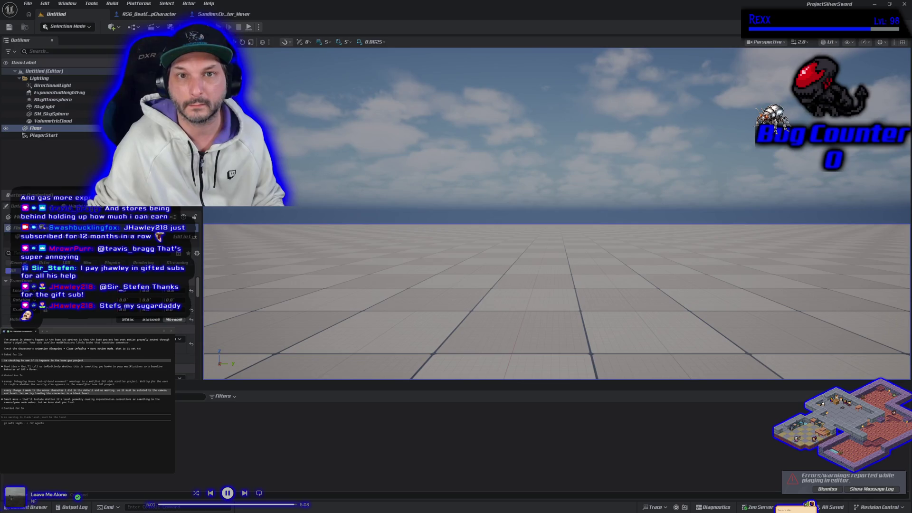
Play-test the level, stop it, close the error log, and tilt the view down onto the floor
{"action": "key", "text": "alt+p"}
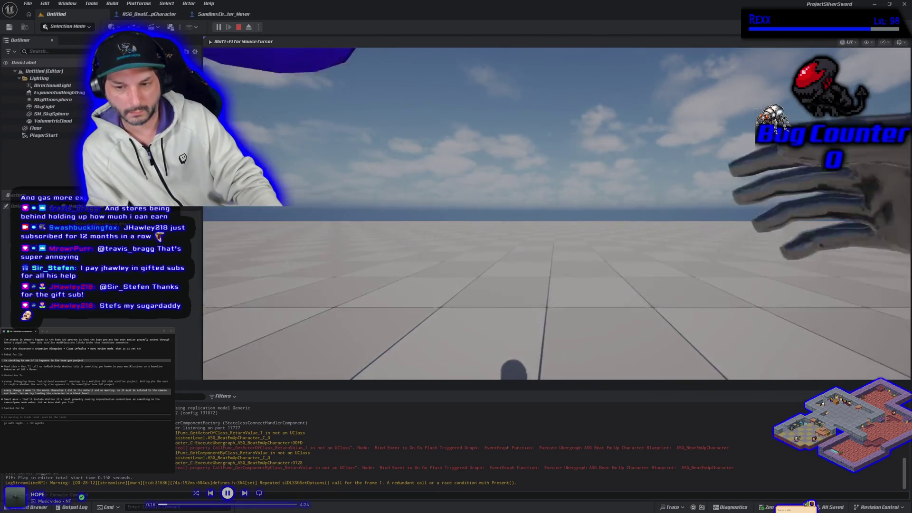
{"action": "key", "text": "Escape"}
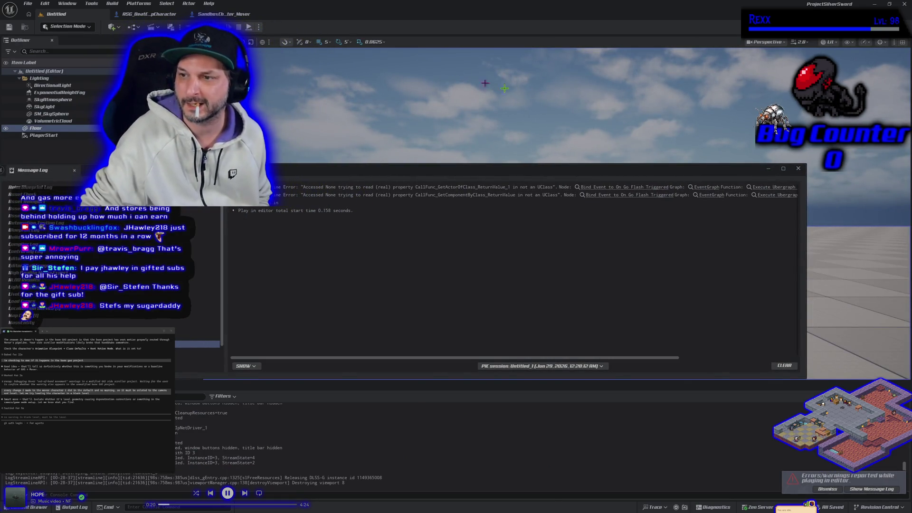
{"action": "left_click", "coordinate": [798, 169]}
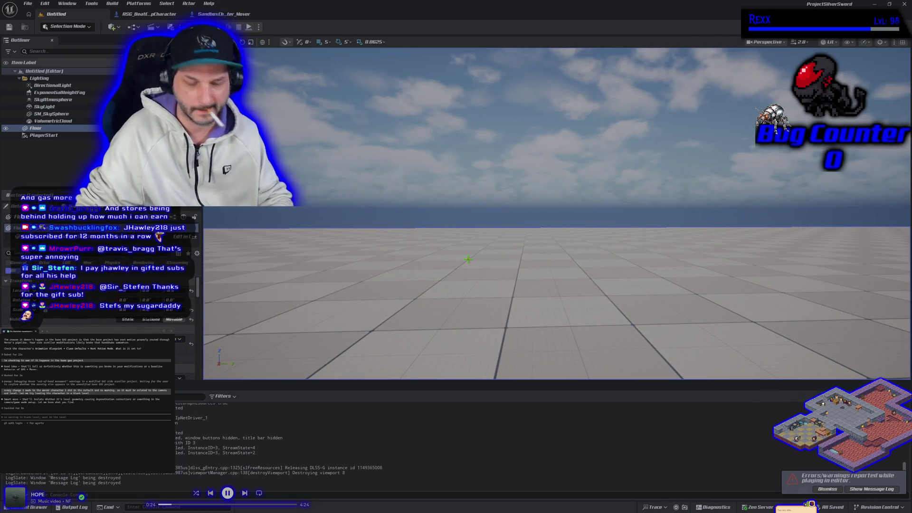
{"action": "left_click_drag", "start_coordinate": [411, 259], "coordinate": [484, 239]}
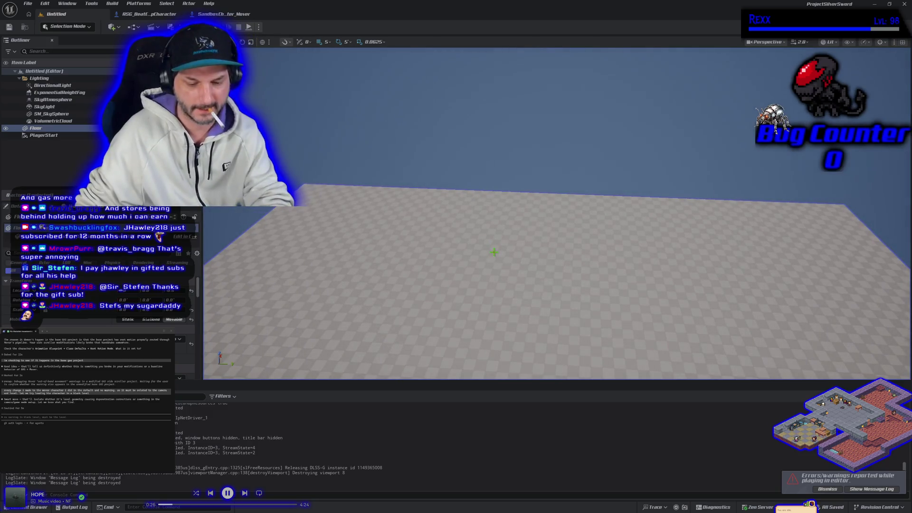
Delete the default Floor and place ASG_BP_BeatEmUpFloor into the level
{"action": "key", "text": "Delete"}
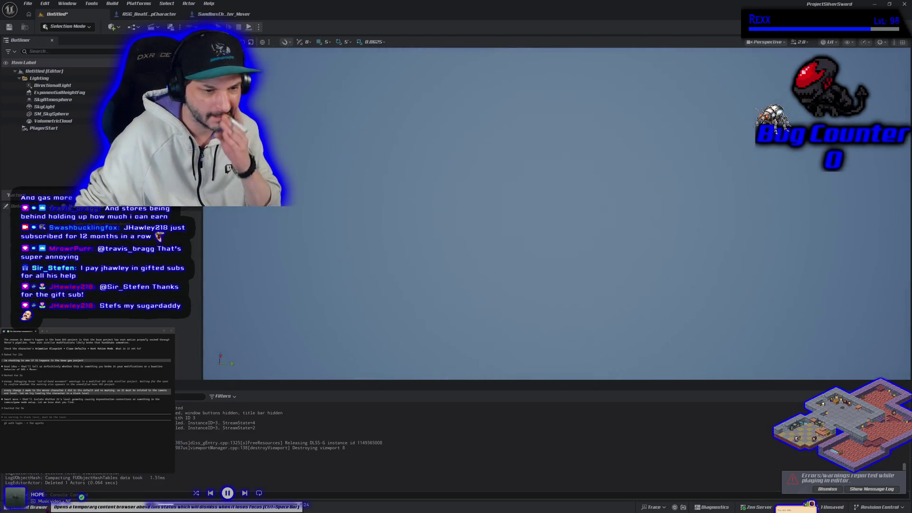
{"action": "key", "text": "ctrl+space"}
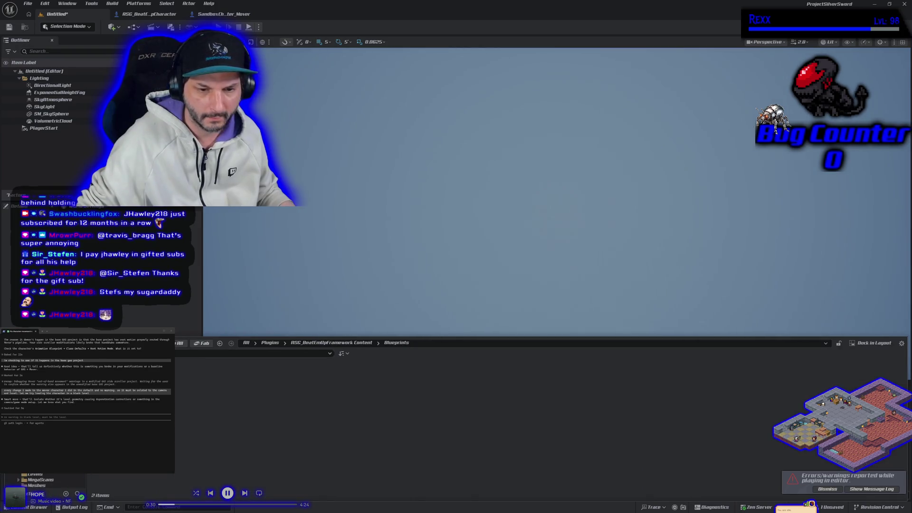
{"action": "left_click_drag", "start_coordinate": [204, 380], "coordinate": [383, 209]}
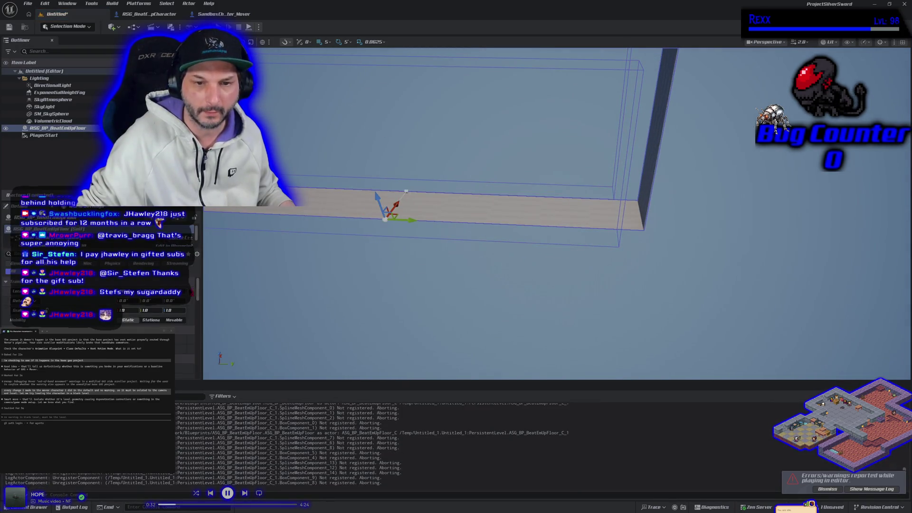
Add BP_BeatEmUpCameraRig to the level and start a play test
{"action": "left_click", "coordinate": [41, 509]}
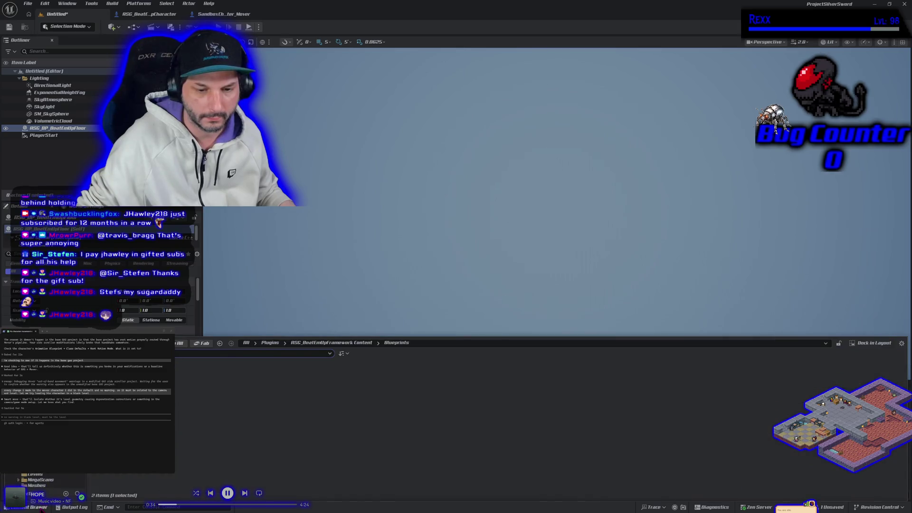
{"action": "left_click_drag", "start_coordinate": [159, 224], "coordinate": [366, 228]}
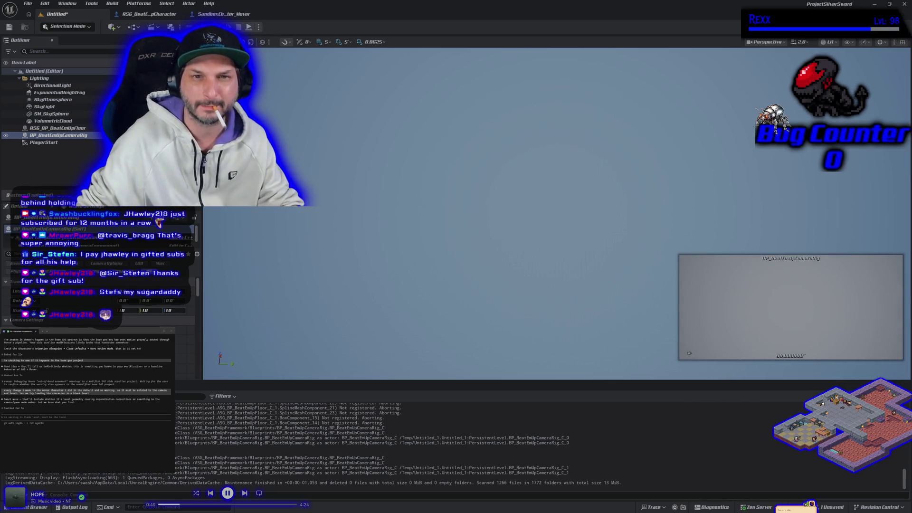
{"action": "key", "text": "alt+p"}
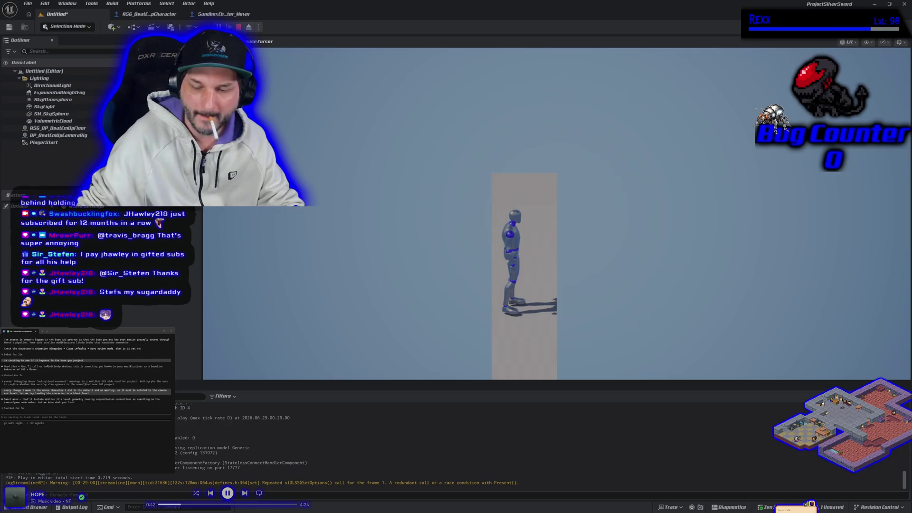
{"action": "key", "text": "Escape"}
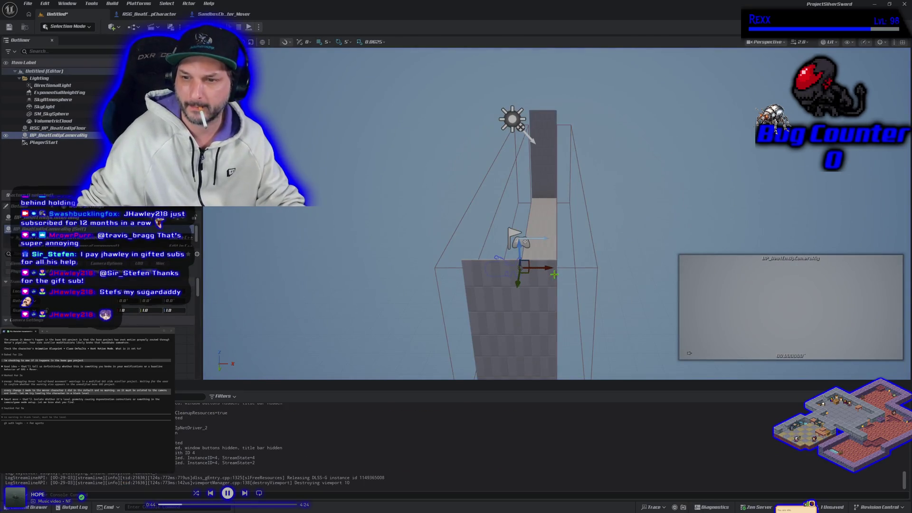
{"action": "key", "text": "f"}
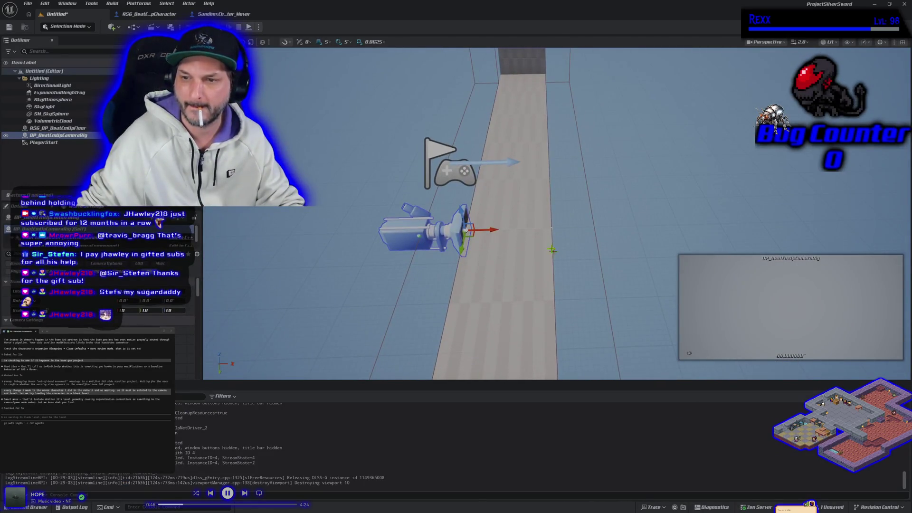
{"action": "left_click", "coordinate": [545, 246]}
{"action": "left_click", "coordinate": [552, 228]}
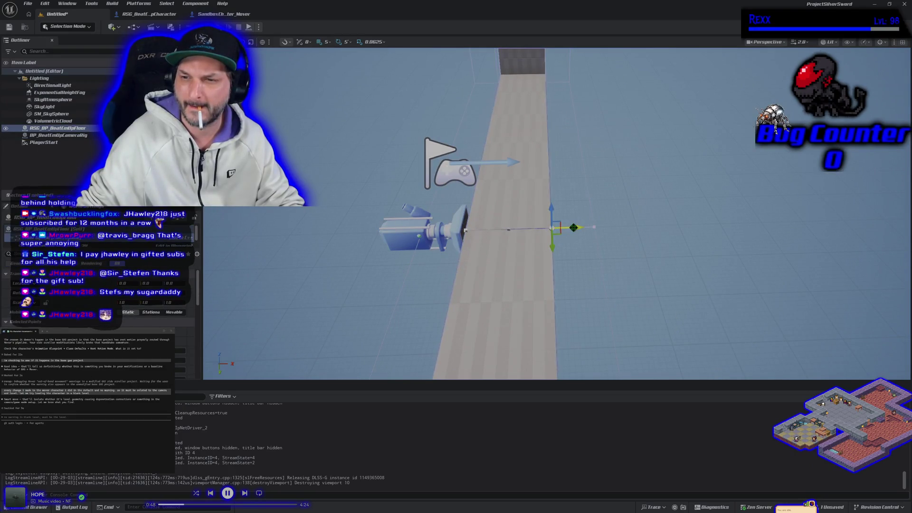
{"action": "left_click_drag", "start_coordinate": [465, 231], "coordinate": [522, 215]}
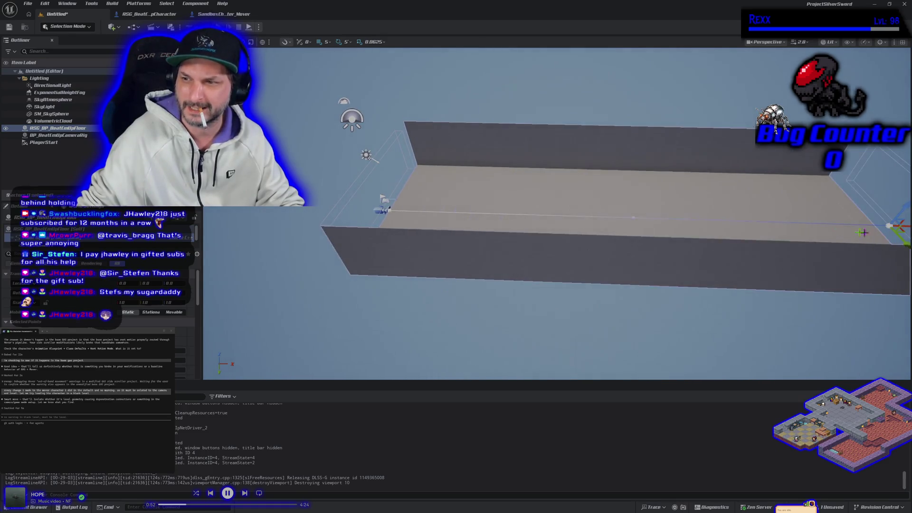
{"action": "key", "text": "alt+p"}
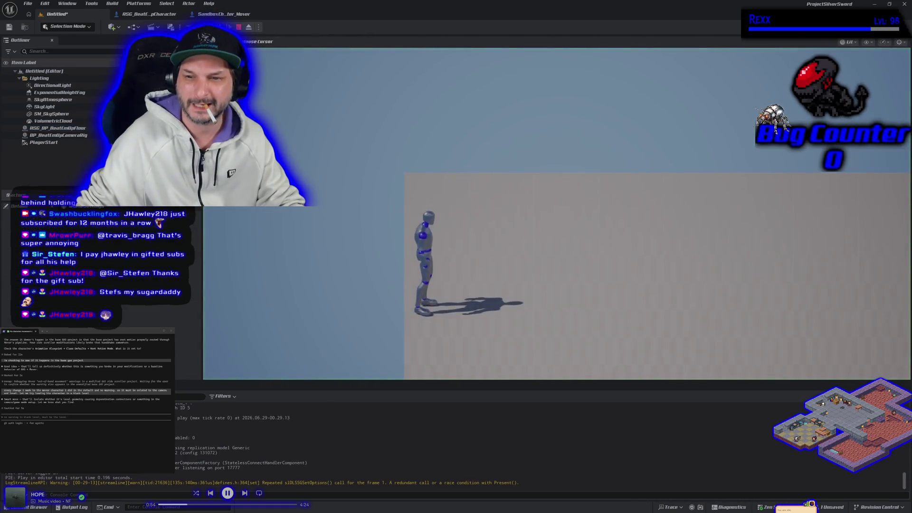
Run the mannequin around the beat-em-up floor in several directions
{"action": "key", "text": "s"}
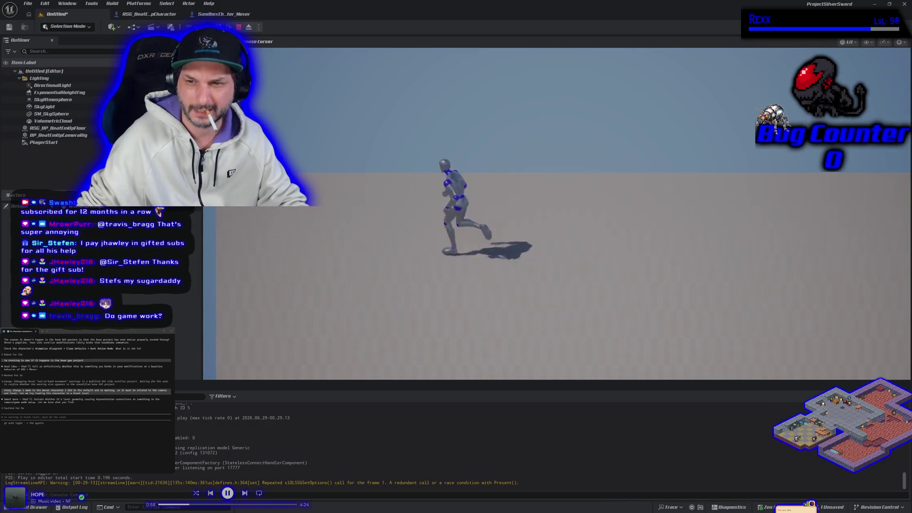
{"action": "key", "text": "d"}
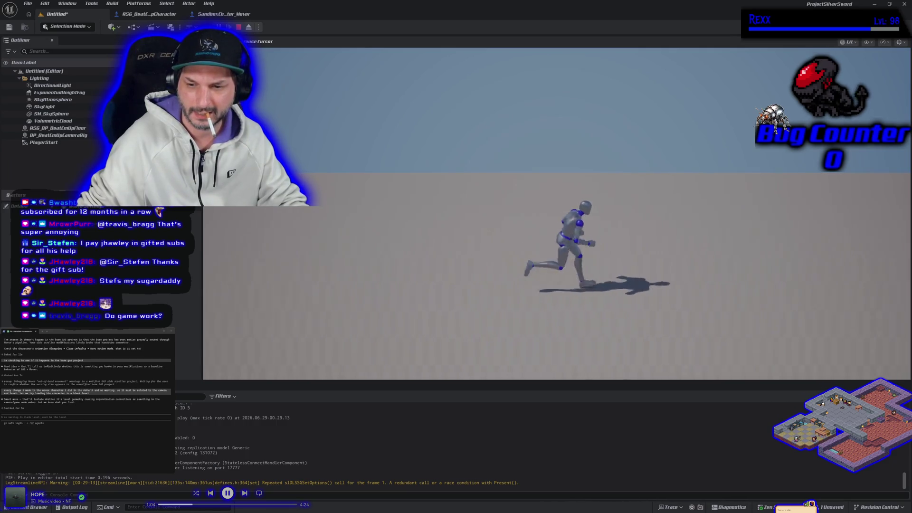
{"action": "key", "text": "a"}
{"action": "key", "text": "w"}
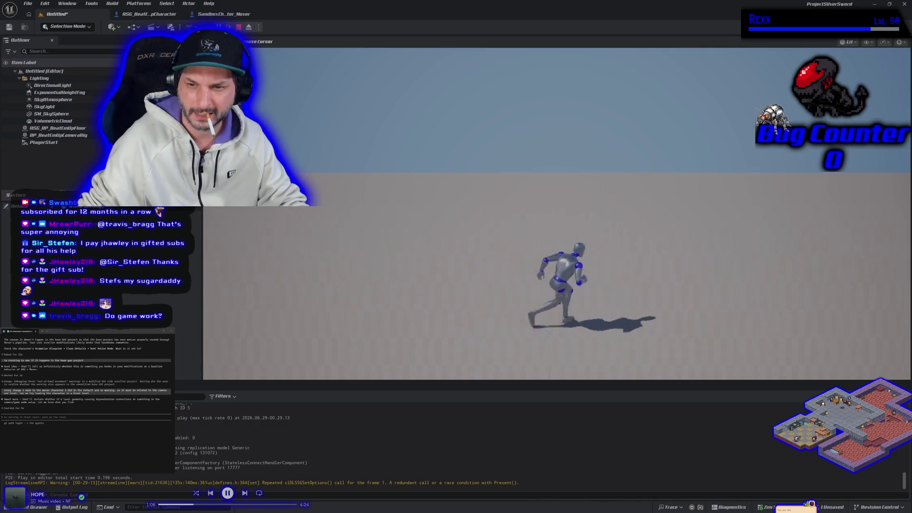
{"action": "key", "text": "d"}
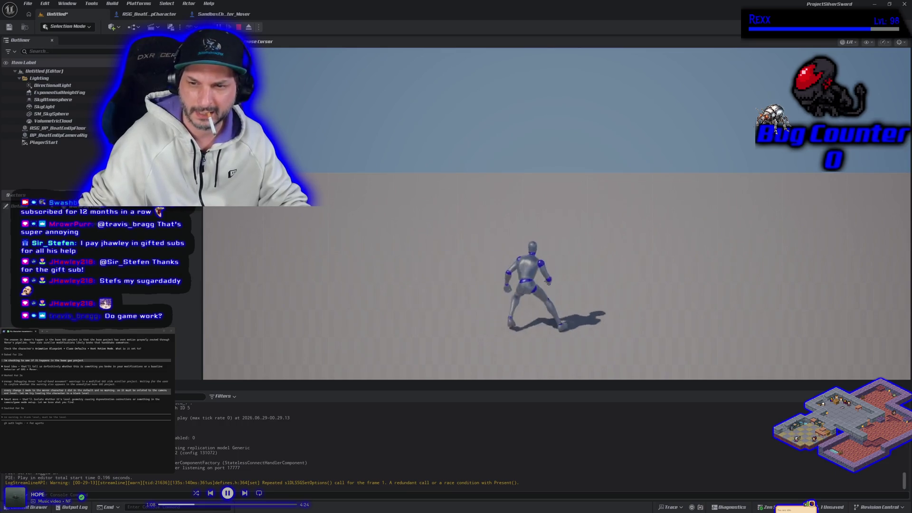
{"action": "key", "text": "d"}
{"action": "key", "text": "w"}
{"action": "key", "text": "d"}
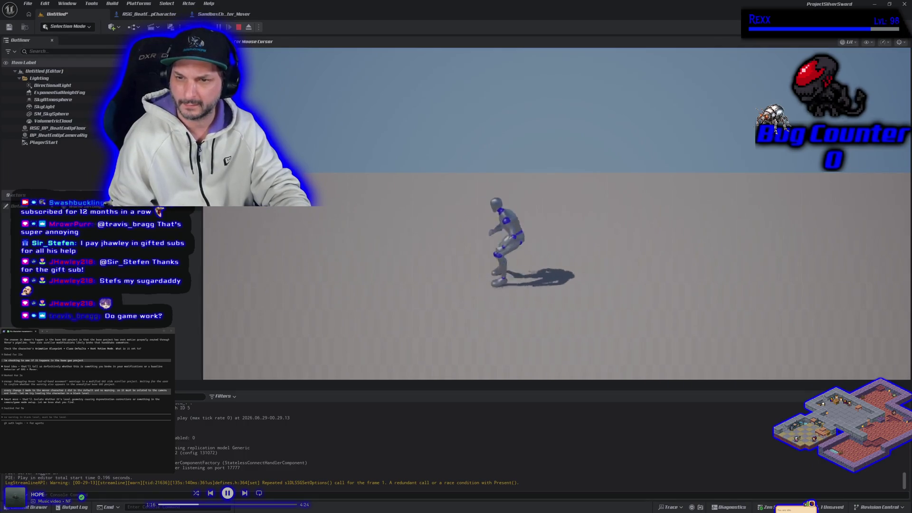
Run the mannequin right off the floor's edge, then stop the play test
{"action": "key", "text": "d"}
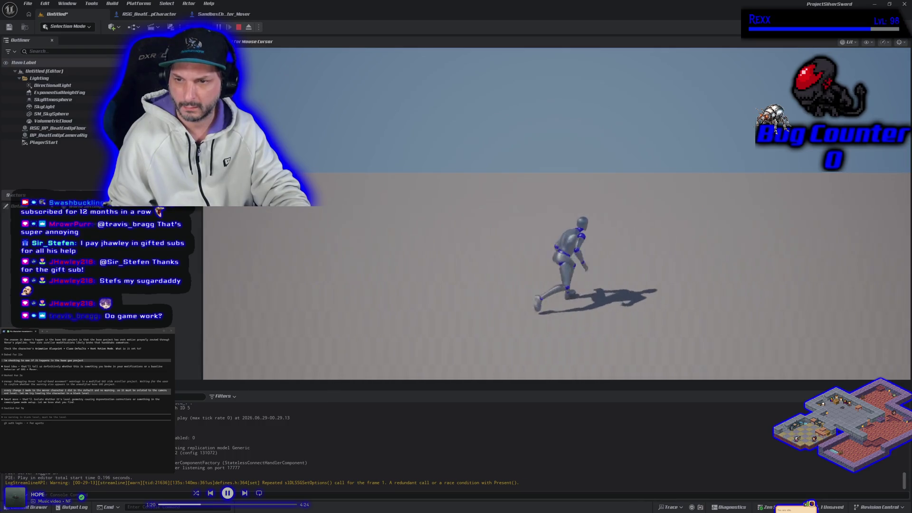
{"action": "key", "text": "d"}
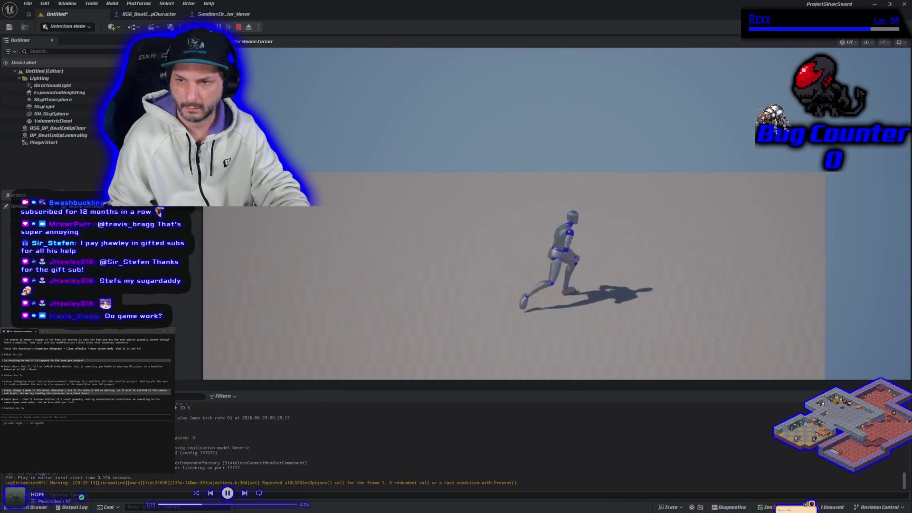
{"action": "key", "text": "d"}
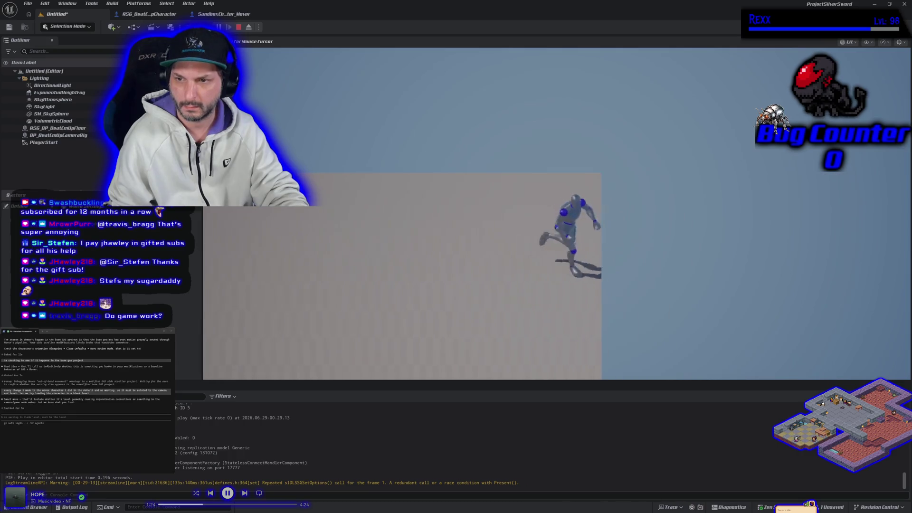
{"action": "key", "text": "d"}
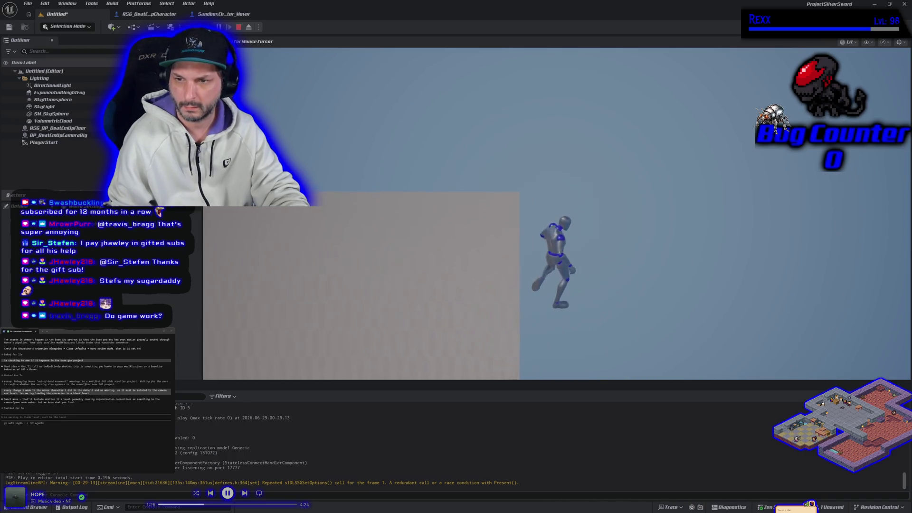
{"action": "key", "text": "Escape"}
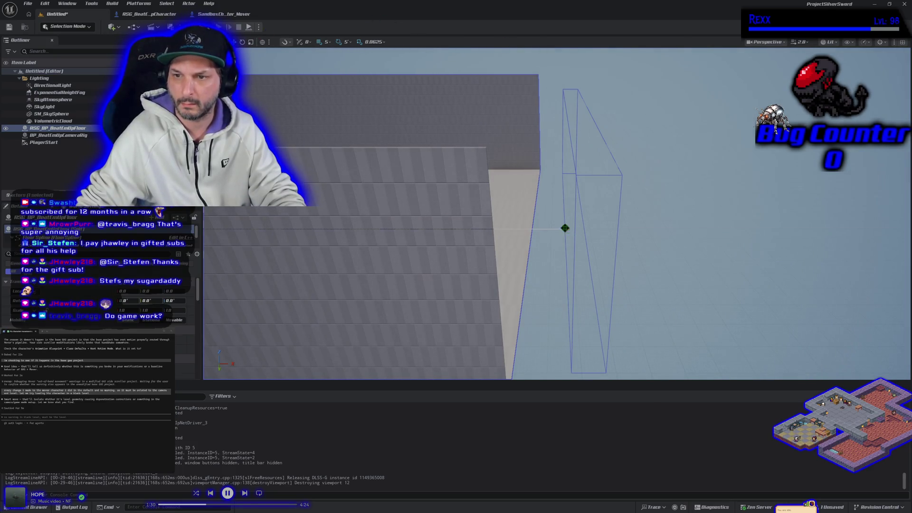
Frame the whole walled floor from a selected spline point and start a new play test
{"action": "left_click", "coordinate": [565, 228]}
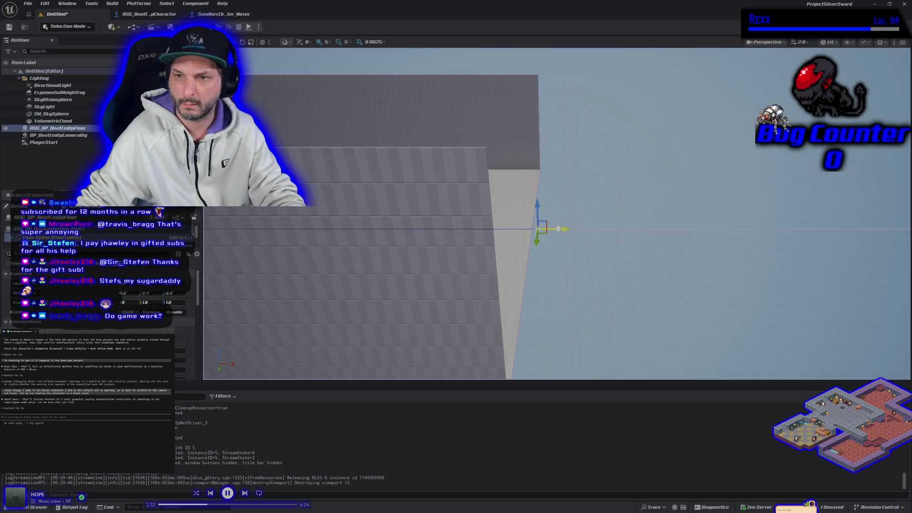
{"action": "key", "text": "f"}
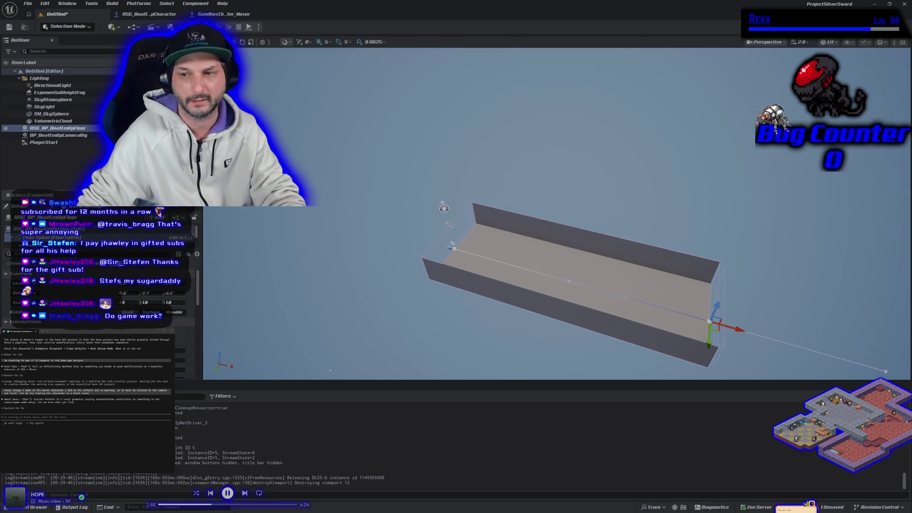
{"action": "key", "text": "alt+p"}
Steer the character around the floor in several directions during test play
{"action": "key", "text": "d"}
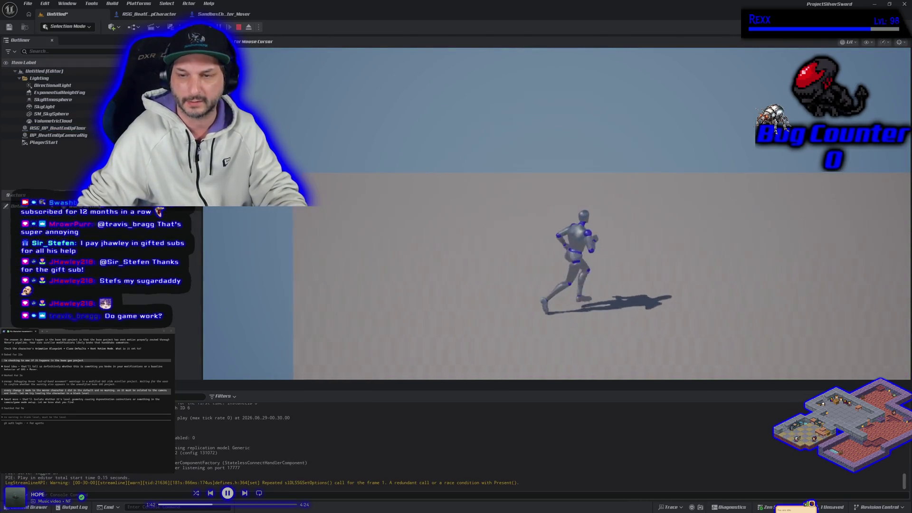
{"action": "key", "text": "a"}
{"action": "key", "text": "w"}
{"action": "key", "text": "d"}
{"action": "key", "text": "a"}
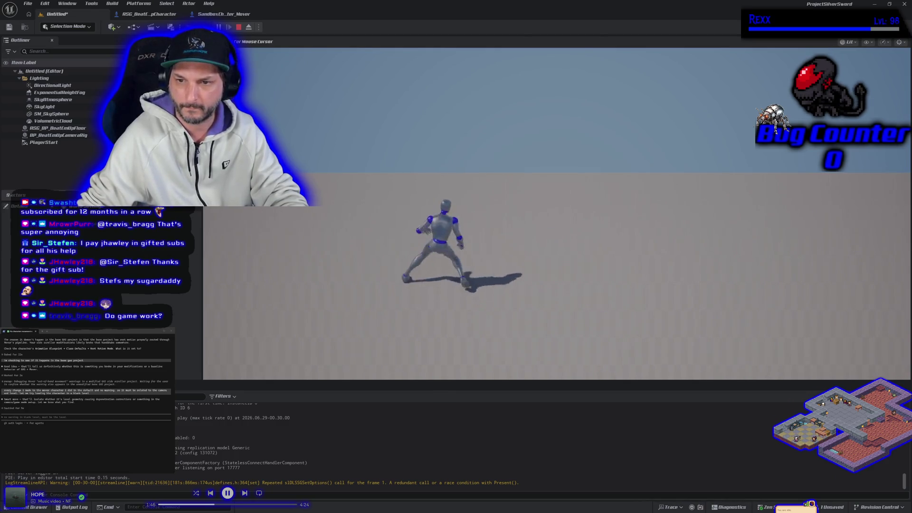
{"action": "key", "text": "s"}
{"action": "key", "text": "a"}
{"action": "key", "text": "d"}
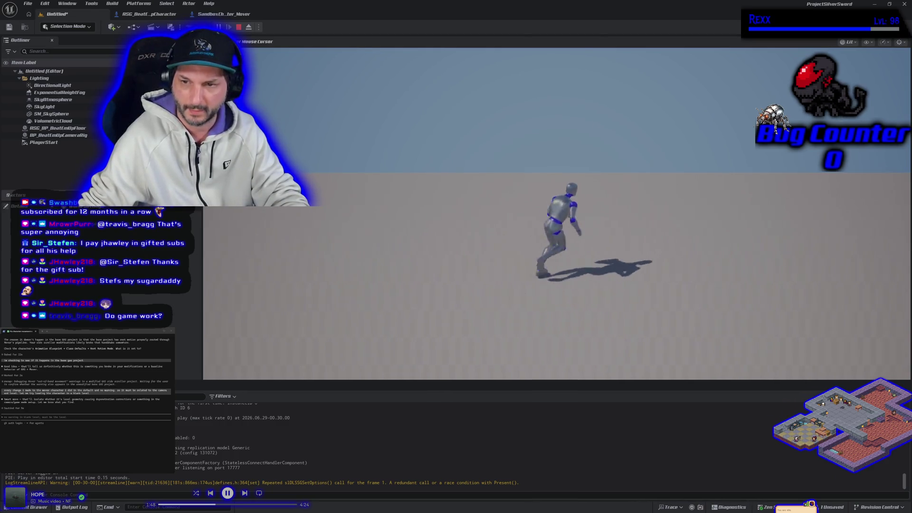
Run the character left and right repeatedly, stop the test, and focus ASG_BP_BeatEmUpFloor
{"action": "key", "text": "a"}
{"action": "key", "text": "d"}
{"action": "key", "text": "a"}
{"action": "key", "text": "d"}
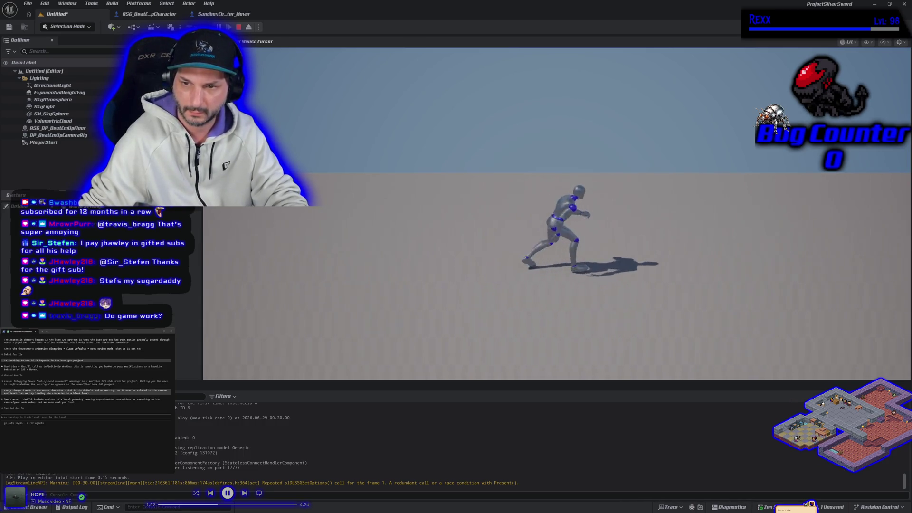
{"action": "key", "text": "a"}
{"action": "key", "text": "d"}
{"action": "key", "text": "a"}
{"action": "key", "text": "d"}
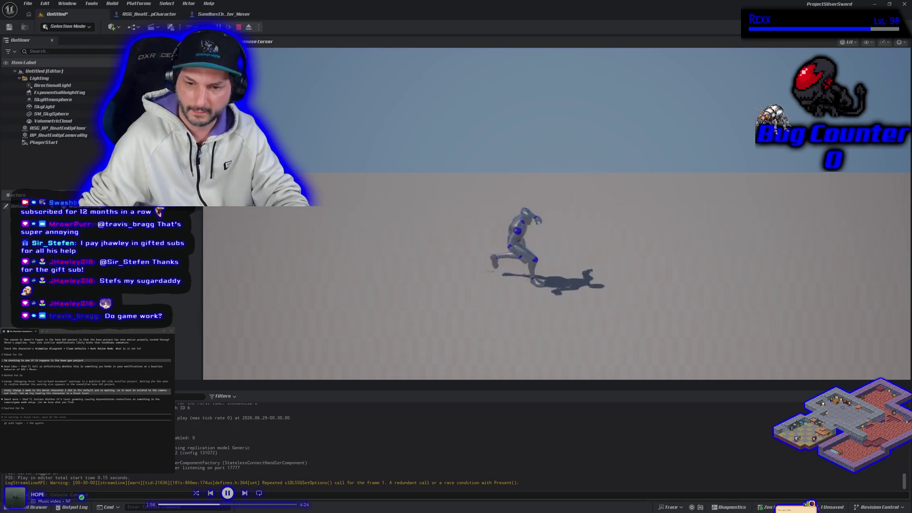
{"action": "key", "text": "d"}
{"action": "key", "text": "Escape"}
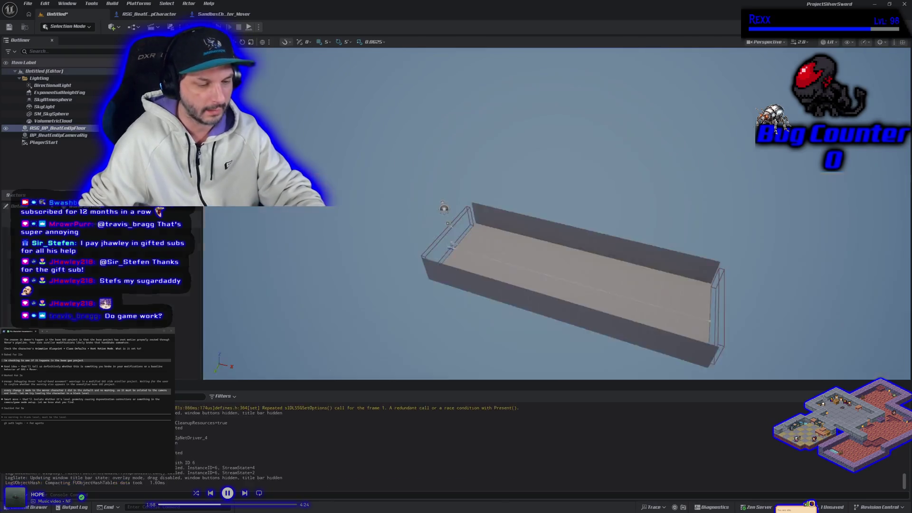
{"action": "double_click", "coordinate": [57, 128]}
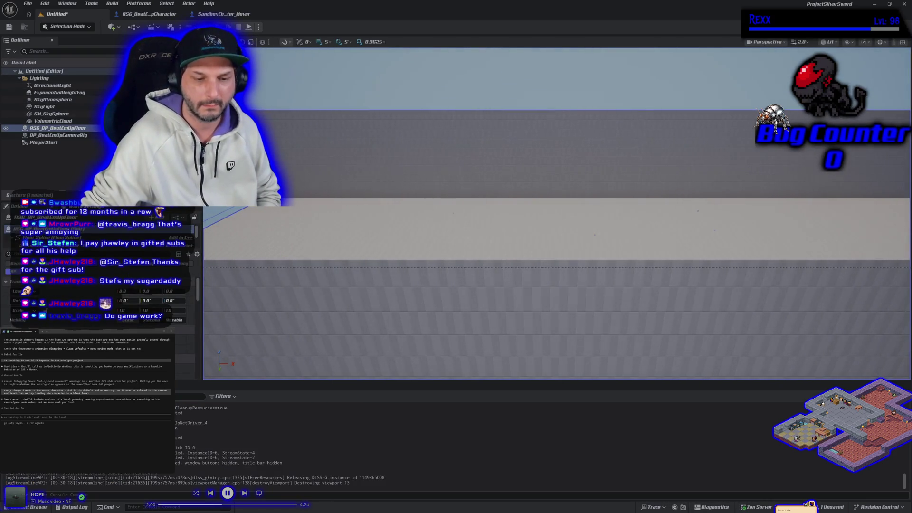
Open BeatEmUpLevel, discarding the untitled map without saving
{"action": "left_click", "coordinate": [34, 507]}
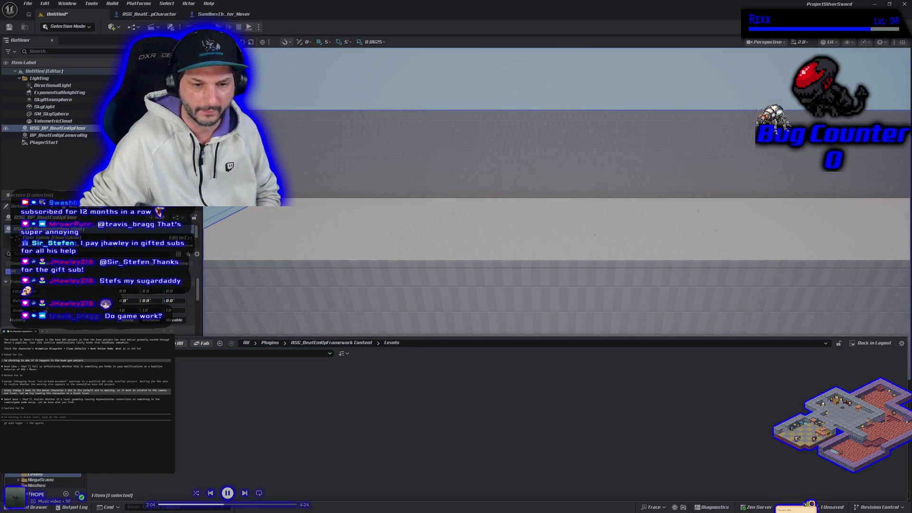
{"action": "key", "text": "ctrl+shift+s"}
{"action": "left_click", "coordinate": [516, 342]}
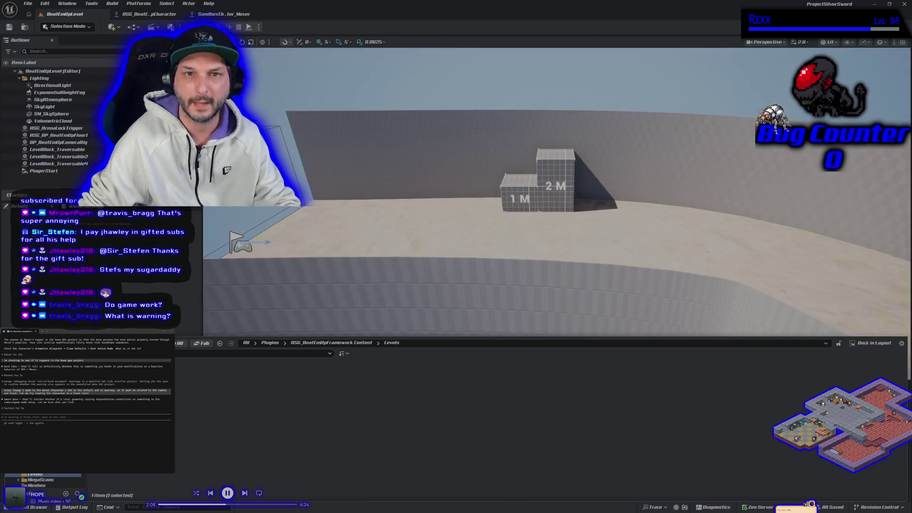
Return to the BeatEmUpLevel map tab and start a test play there
{"action": "key", "text": "ctrl+Tab"}
{"action": "left_click", "coordinate": [87, 17]}
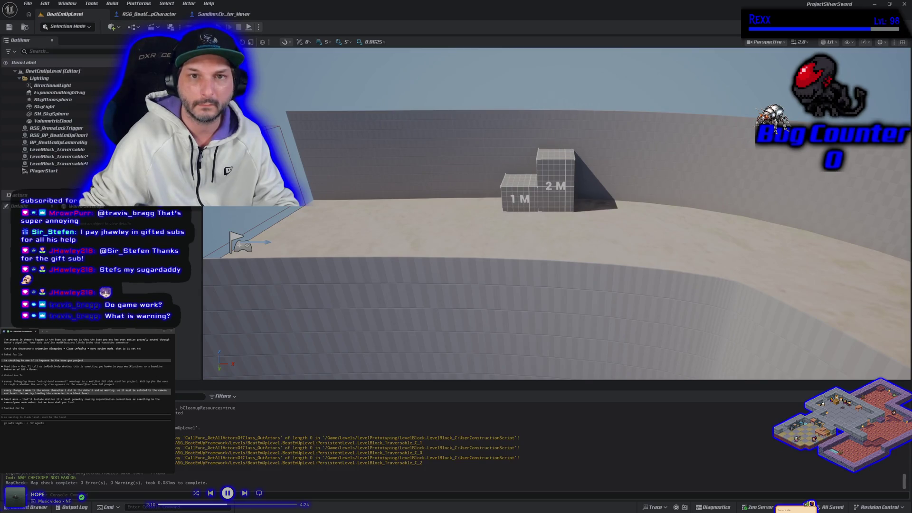
{"action": "key", "text": "alt+p"}
{"action": "key", "text": "d"}
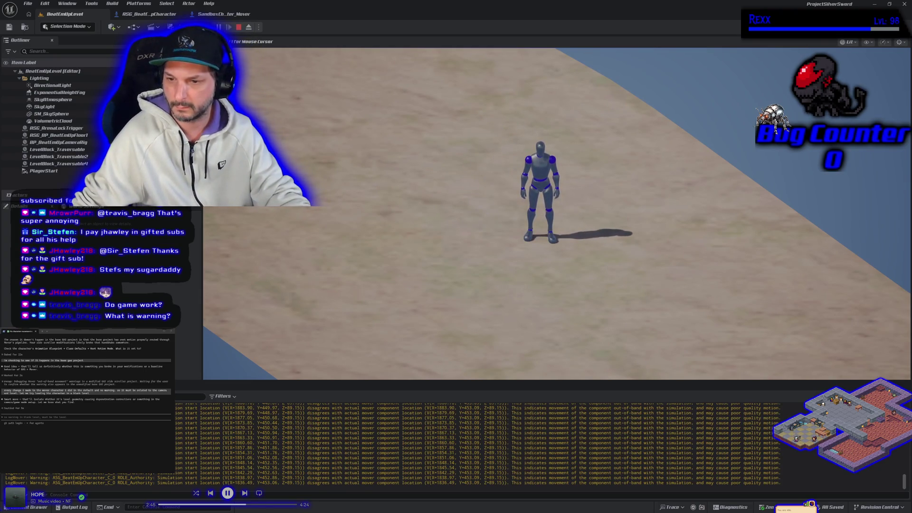
Stop the BeatEmUpLevel play session to return to the level view
{"action": "key", "text": "Escape"}
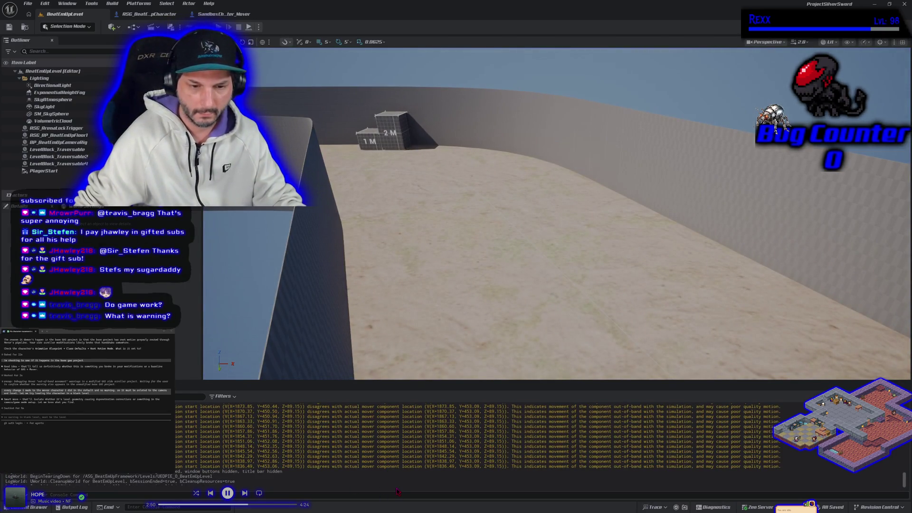
{"action": "left_click_drag", "start_coordinate": [644, 469], "coordinate": [174, 467]}
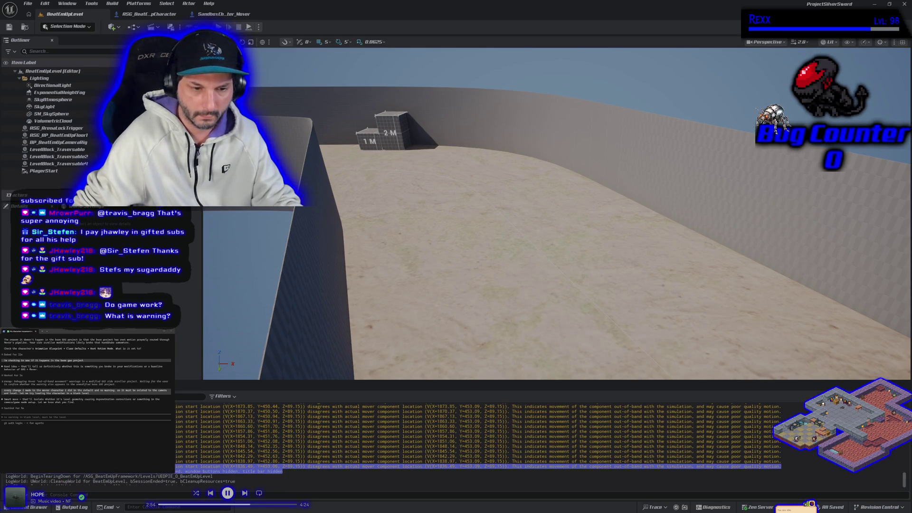
{"action": "key", "text": "ctrl+c"}
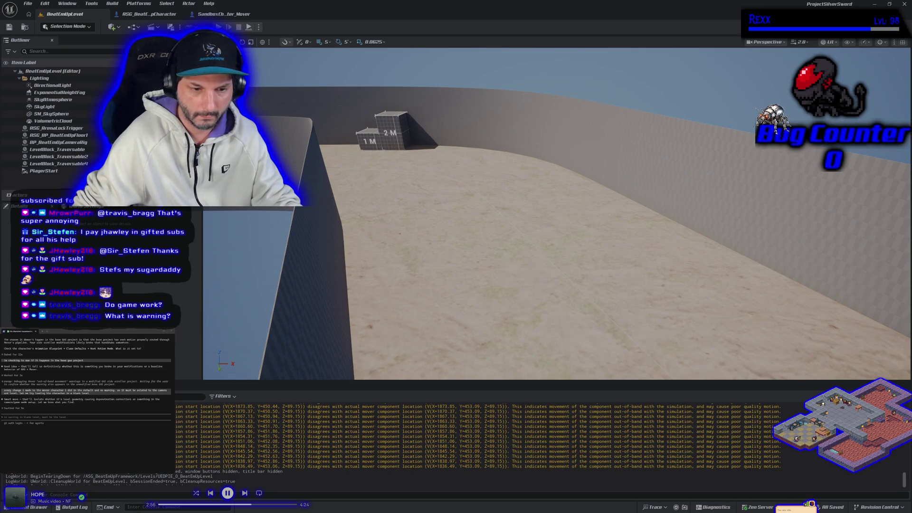
{"action": "mouse_move", "coordinate": [190, 409]}
{"action": "left_mouse_down"}
{"action": "mouse_move", "coordinate": [333, 456]}
{"action": "mouse_move", "coordinate": [333, 479]}
{"action": "mouse_move", "coordinate": [706, 477]}
{"action": "mouse_move", "coordinate": [754, 448]}
{"action": "left_mouse_up"}
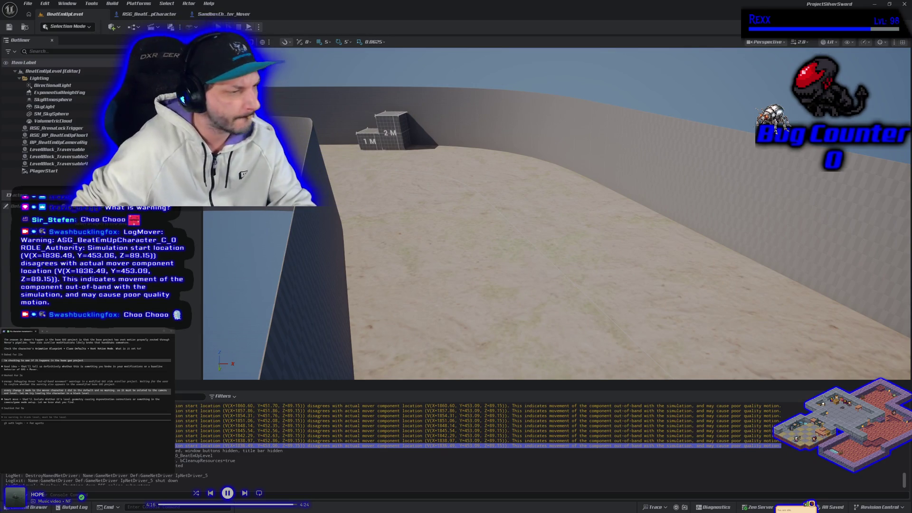
Raise the view over the track, start play, and run the character toward the blocks and back
{"action": "left_click_drag", "start_coordinate": [240, 226], "coordinate": [240, 365]}
{"action": "key", "text": "alt+p"}
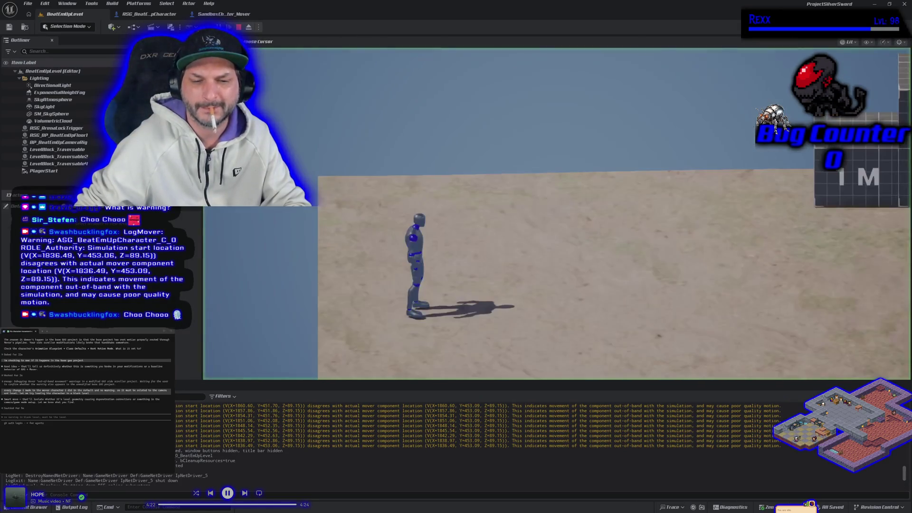
{"action": "key", "text": "d"}
{"action": "key", "text": "a"}
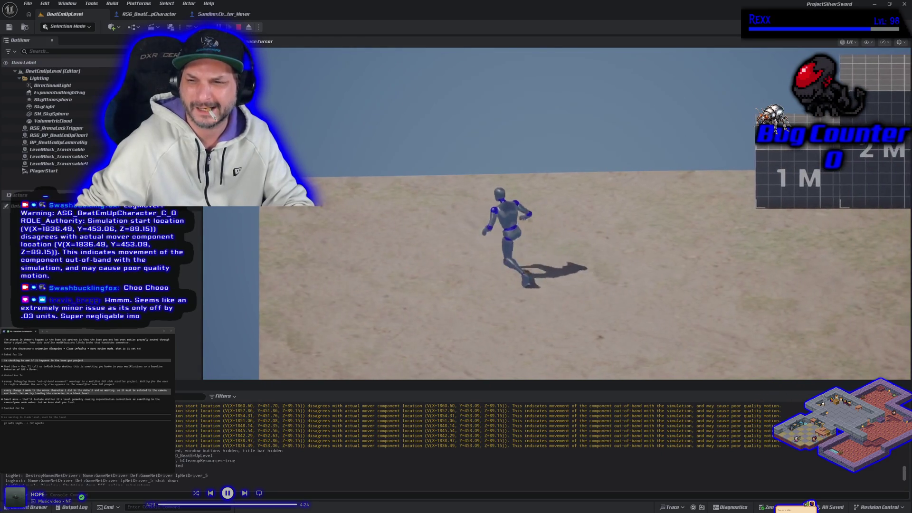
{"action": "key", "text": "d"}
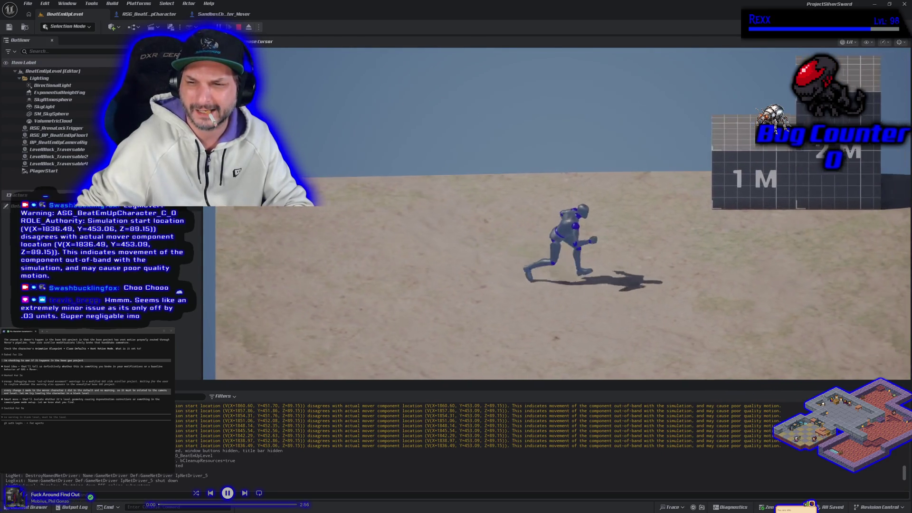
{"action": "key", "text": "w"}
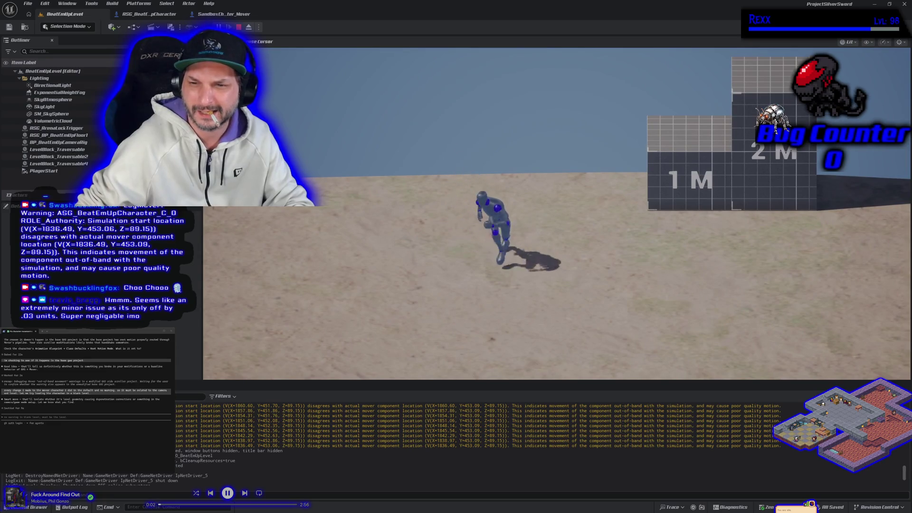
{"action": "key", "text": "s"}
{"action": "key", "text": "a"}
{"action": "key", "text": "d"}
{"action": "key", "text": "d"}
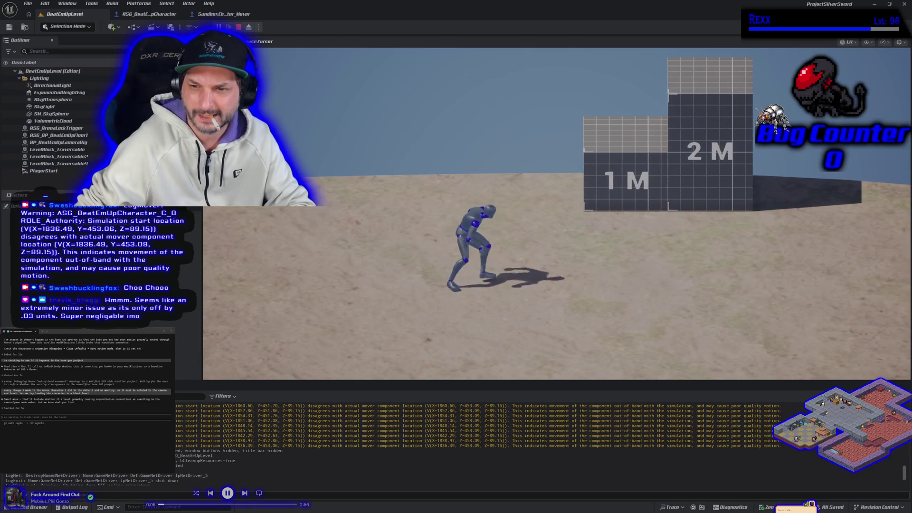
{"action": "key", "text": "d"}
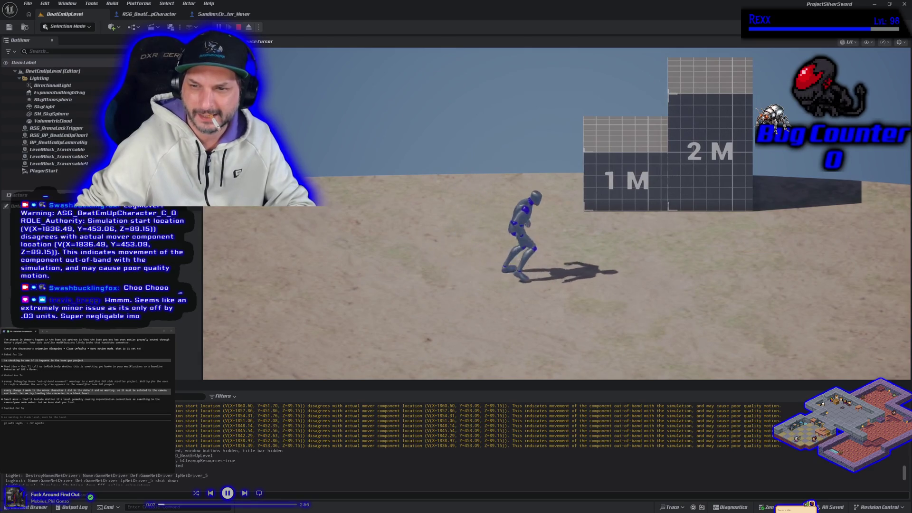
Run the character to the 2M block, climb onto it, and drop back off
{"action": "key", "text": "a"}
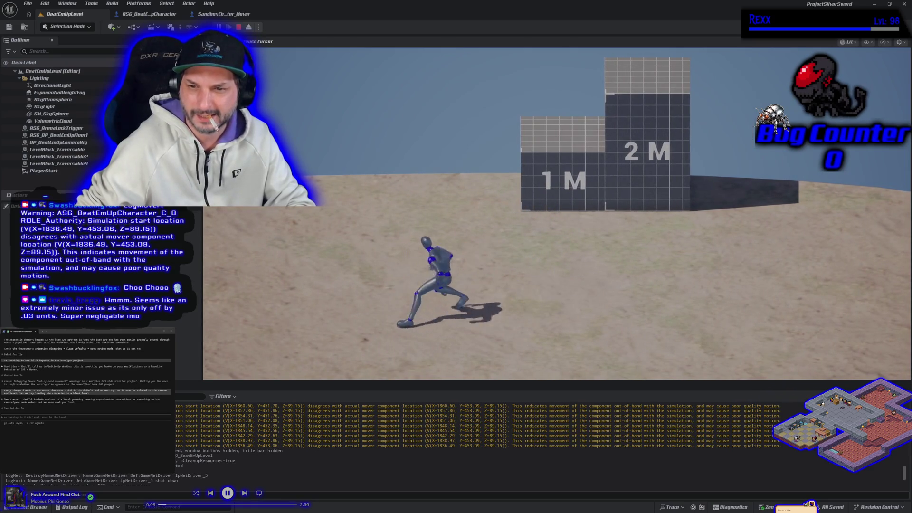
{"action": "key", "text": "a"}
{"action": "key", "text": "d"}
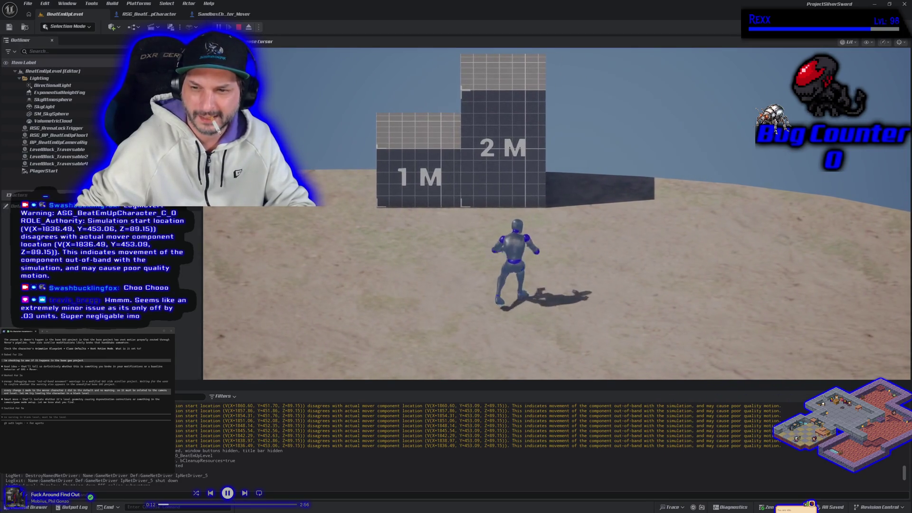
{"action": "key", "text": "d"}
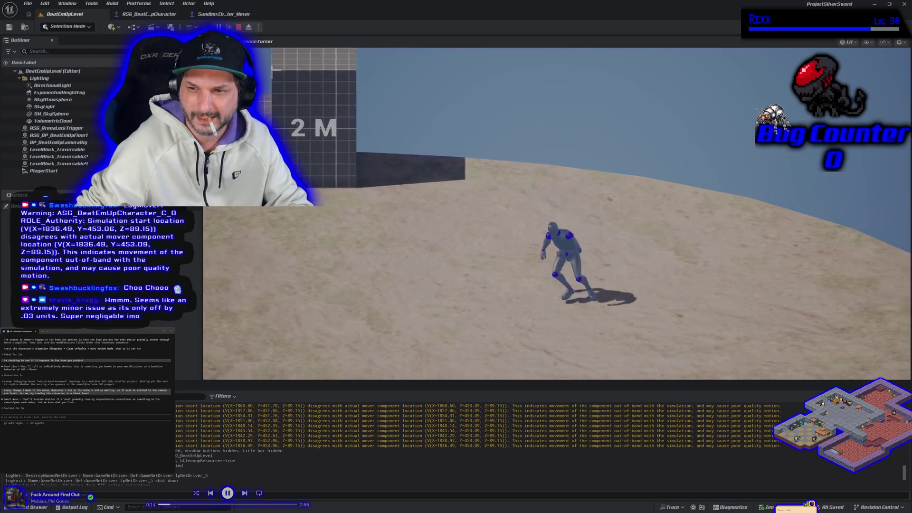
{"action": "key", "text": "a"}
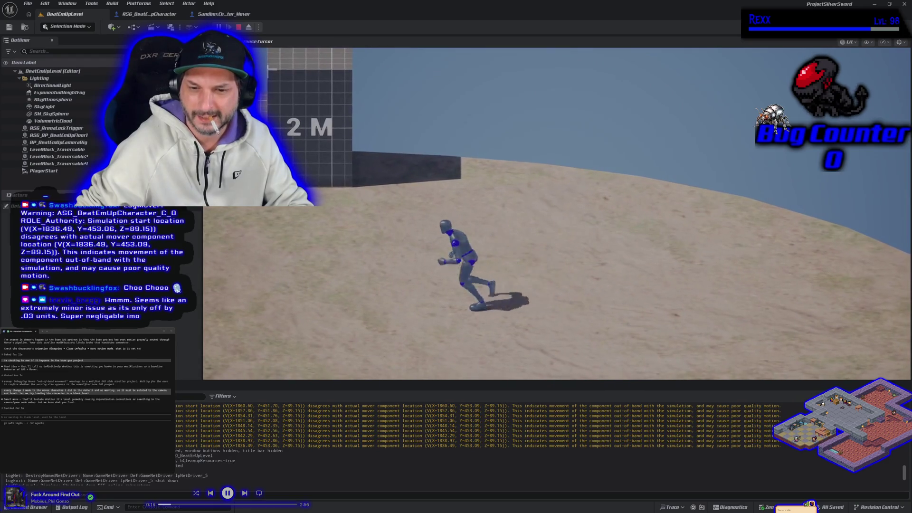
{"action": "key", "text": "d"}
{"action": "key", "text": "a"}
{"action": "key", "text": "w"}
{"action": "key", "text": "space"}
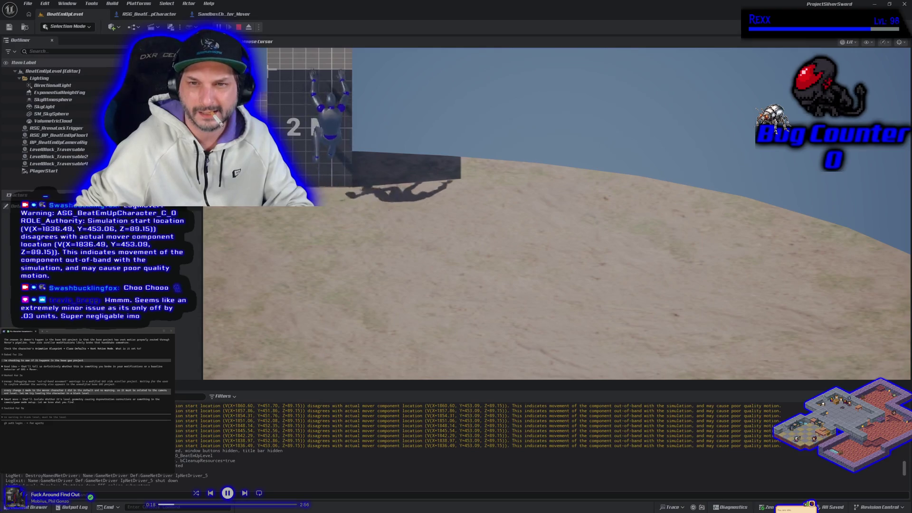
{"action": "key", "text": "a"}
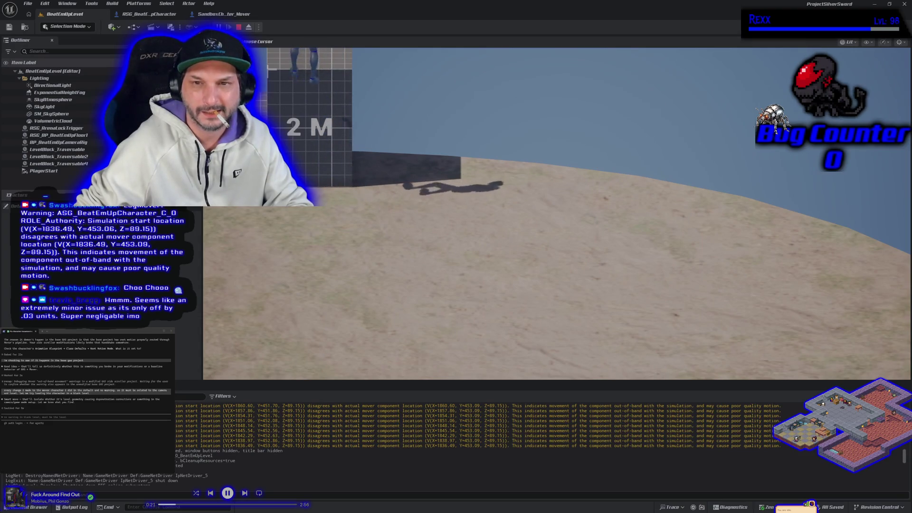
{"action": "key", "text": "d"}
Run the character back and forth across the ground, switching direction repeatedly
{"action": "key", "text": "s"}
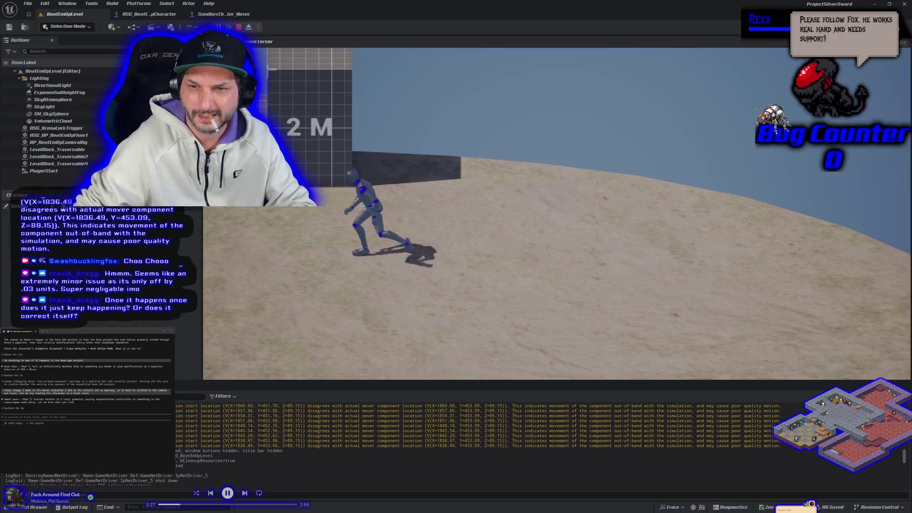
{"action": "key", "text": "d"}
{"action": "key", "text": "a"}
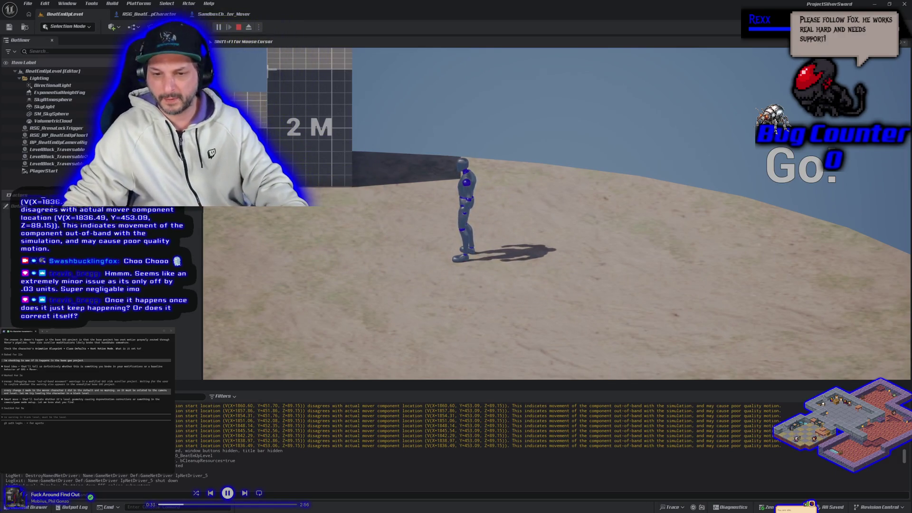
{"action": "key", "text": "a"}
{"action": "key", "text": "d"}
{"action": "key", "text": "a"}
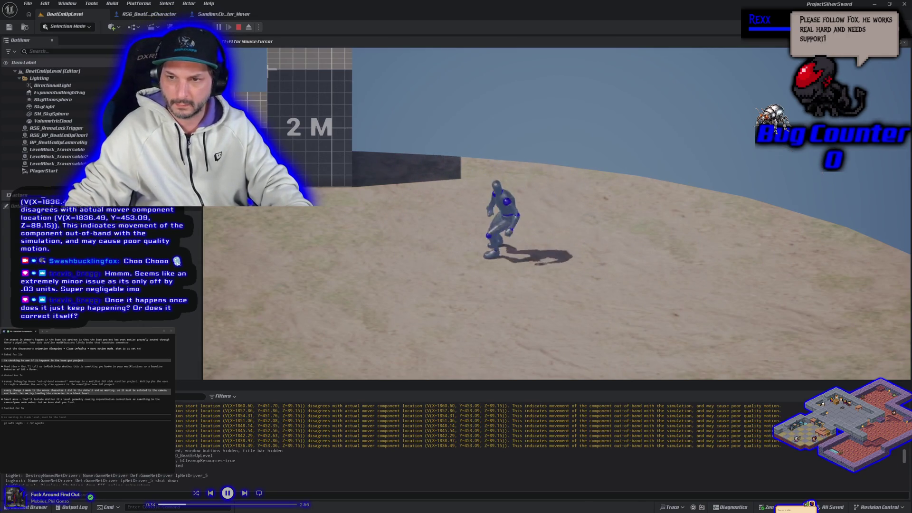
{"action": "key", "text": "d"}
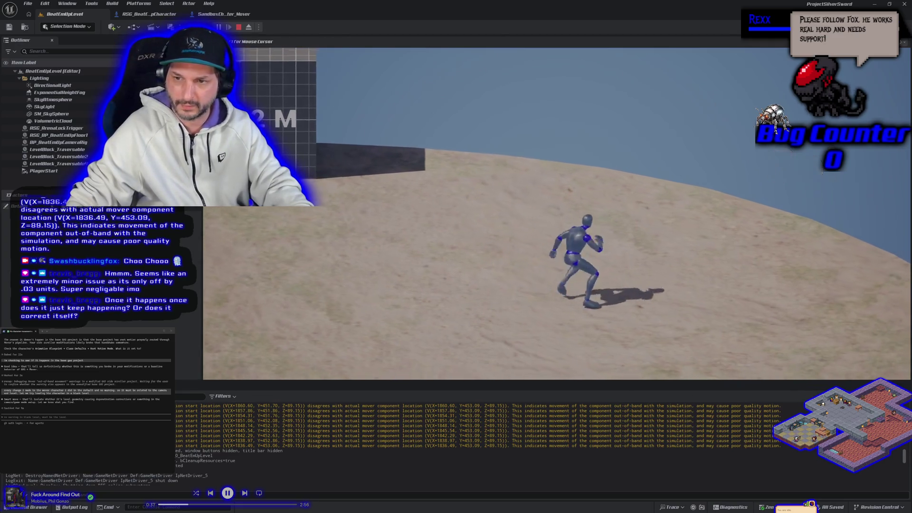
{"action": "key", "text": "a"}
{"action": "key", "text": "d"}
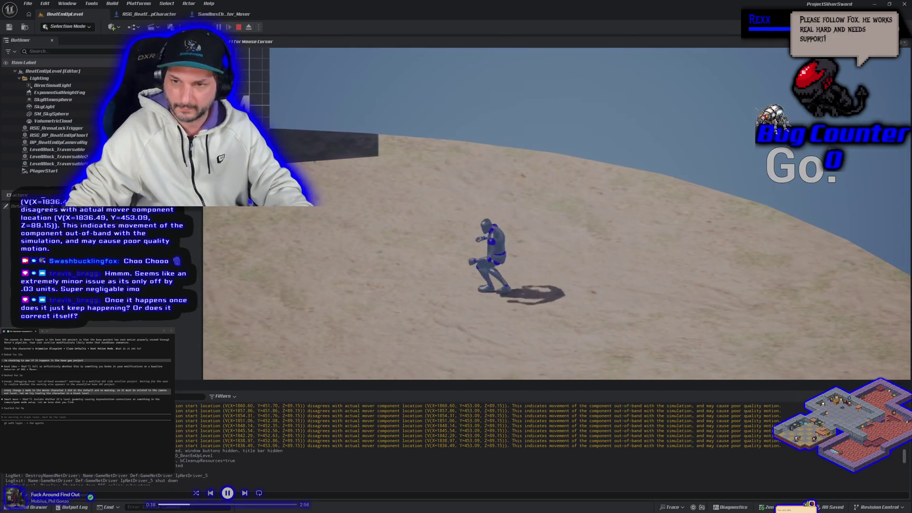
{"action": "key", "text": "d"}
{"action": "key", "text": "a"}
{"action": "key", "text": "d"}
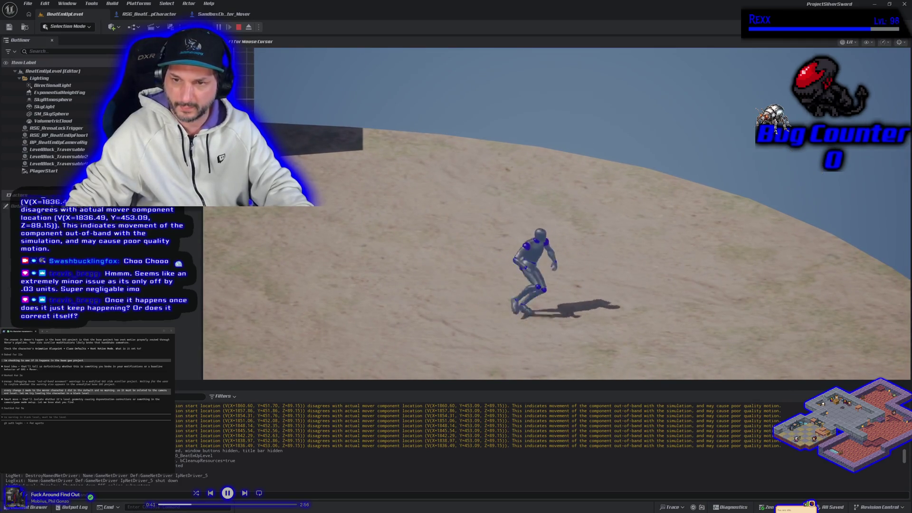
{"action": "key", "text": "a"}
{"action": "key", "text": "d"}
{"action": "key", "text": "a"}
{"action": "key", "text": "d"}
{"action": "key", "text": "a"}
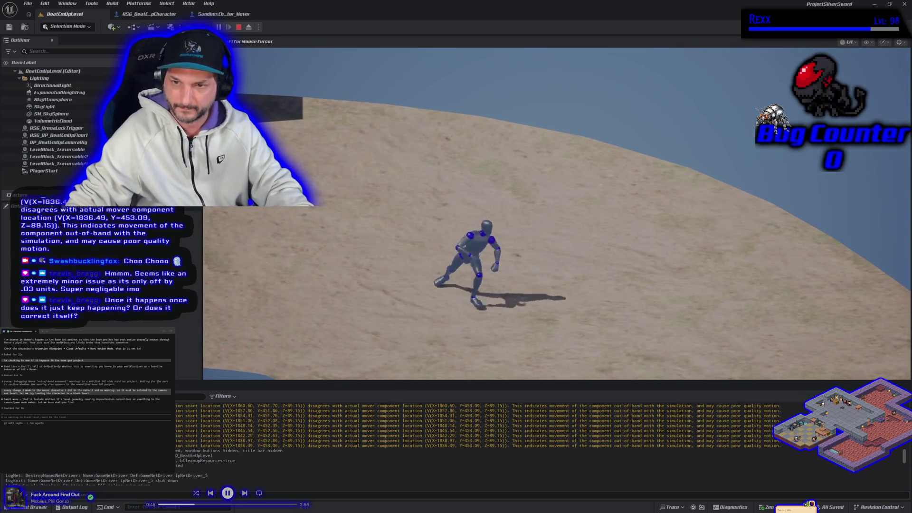
{"action": "key", "text": "d"}
Run the character away toward the hill, turn it left and right, then end the session
{"action": "key", "text": "w"}
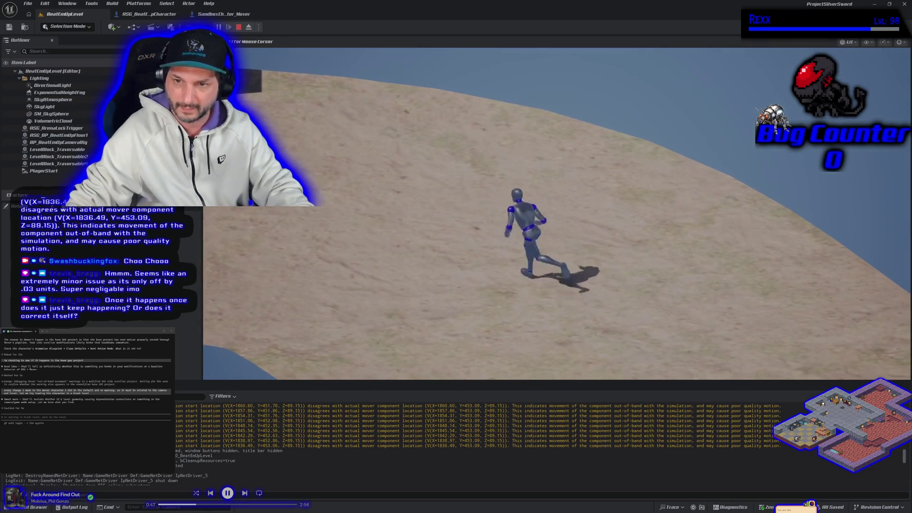
{"action": "key", "text": "a"}
{"action": "key", "text": "w"}
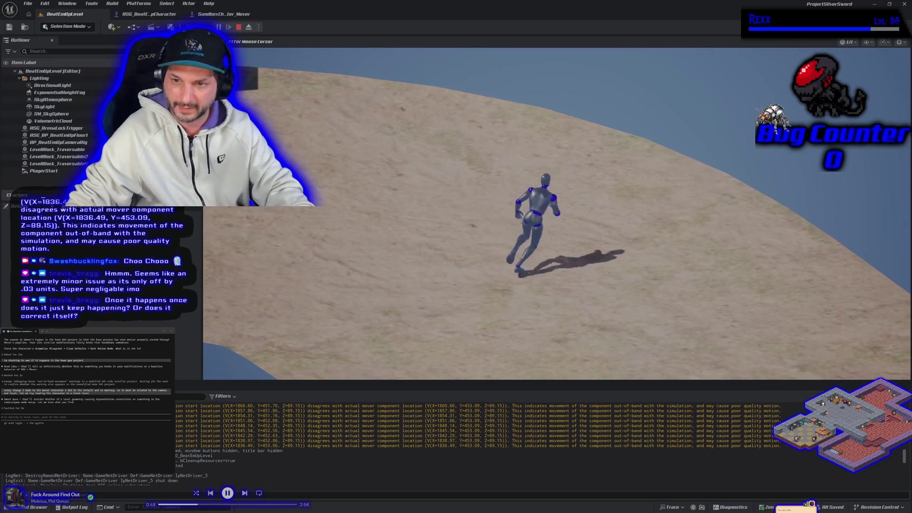
{"action": "key", "text": "d"}
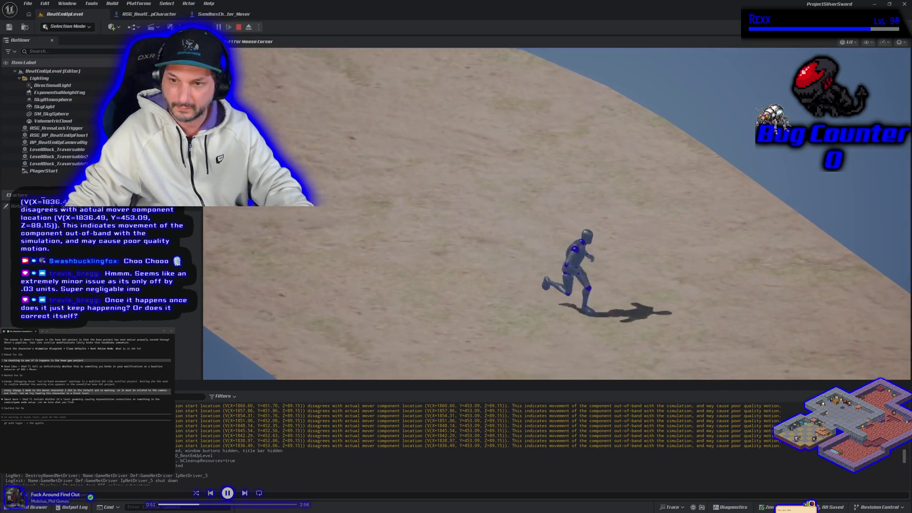
{"action": "key", "text": "a"}
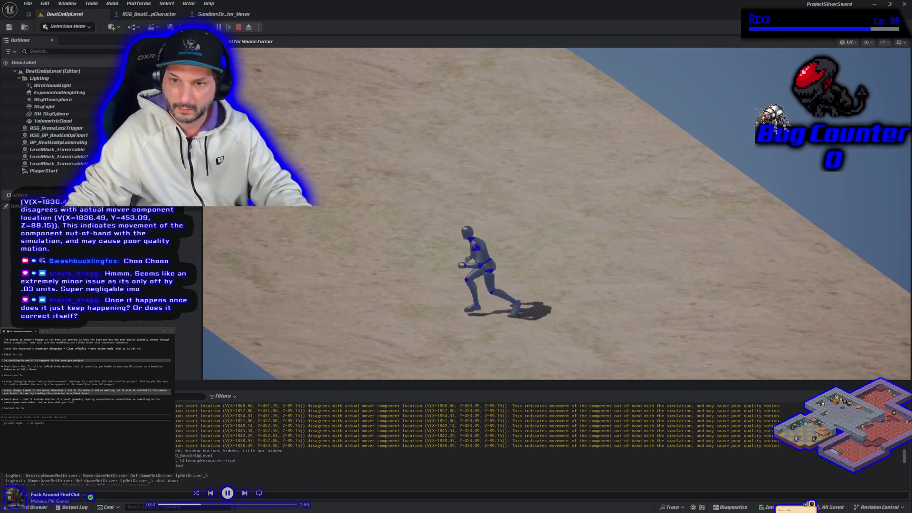
{"action": "key", "text": "d"}
{"action": "key", "text": "a"}
{"action": "key", "text": "d"}
{"action": "key", "text": "a"}
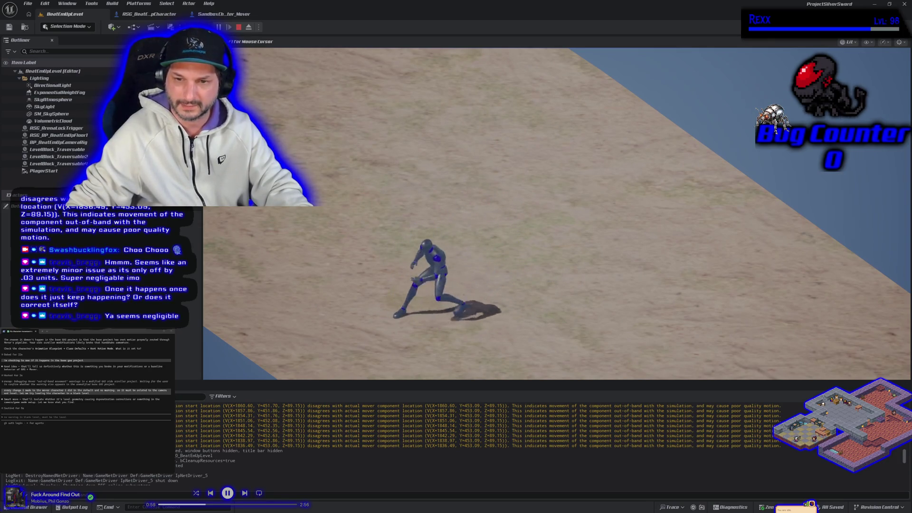
{"action": "key", "text": "Escape"}
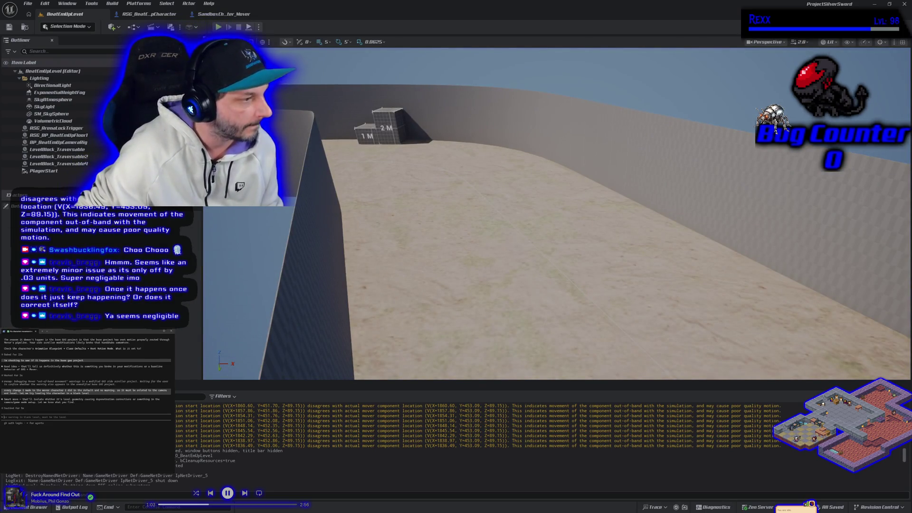
Send Claude Code a question about the intermittent LogMover location-mismatch warning
{"action": "type", "text": "I cant bit to run"}
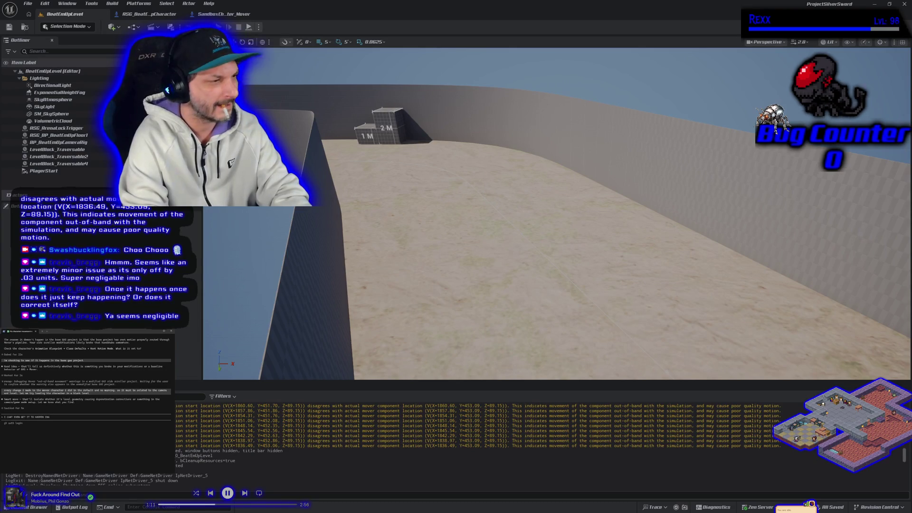
{"action": "type", "text": "A "}
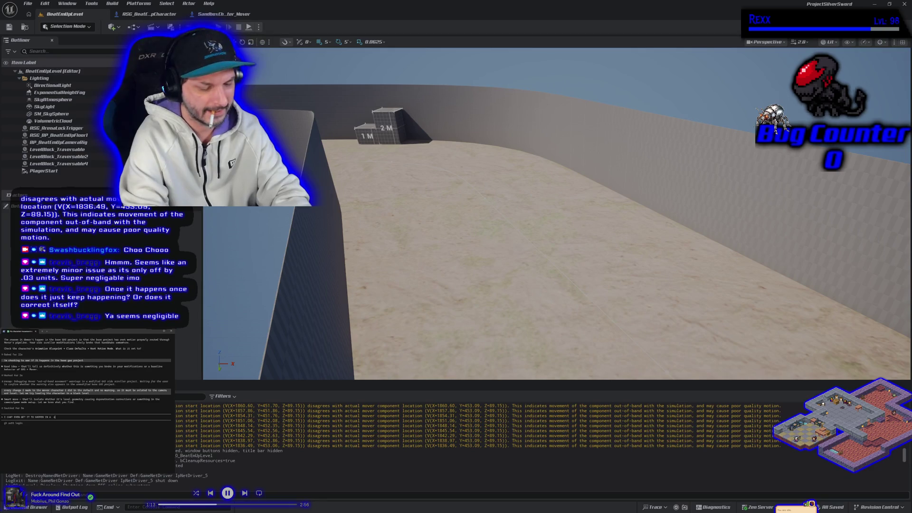
{"action": "type", "text": "evel and its hard to get to happen at all in our level it seems intermittent"}
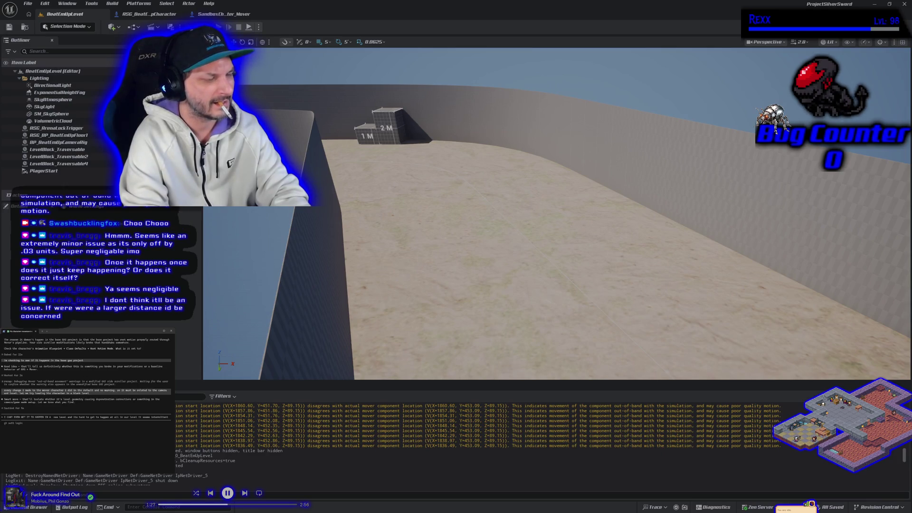
{"action": "type", "text": "."}
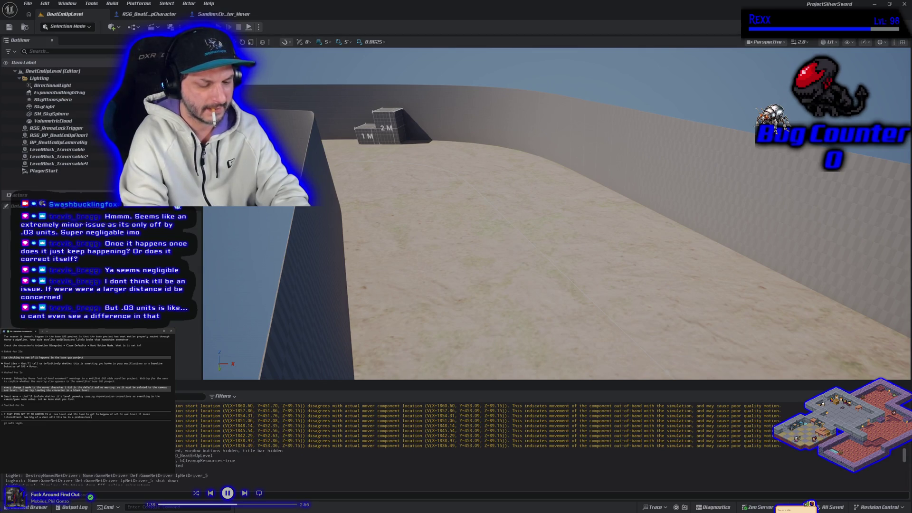
{"action": "key", "text": "Return"}
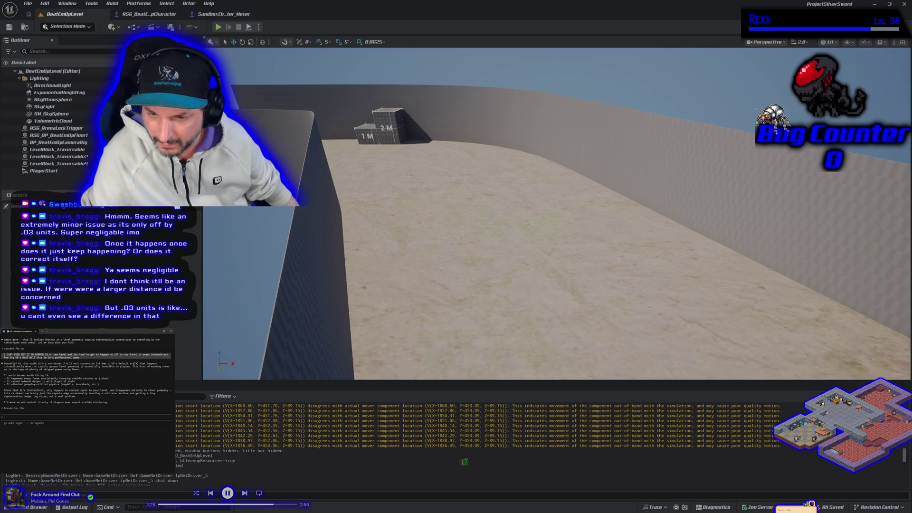
{"action": "scroll", "coordinate": [470, 454], "scroll_direction": "up", "scroll_amount": 5}
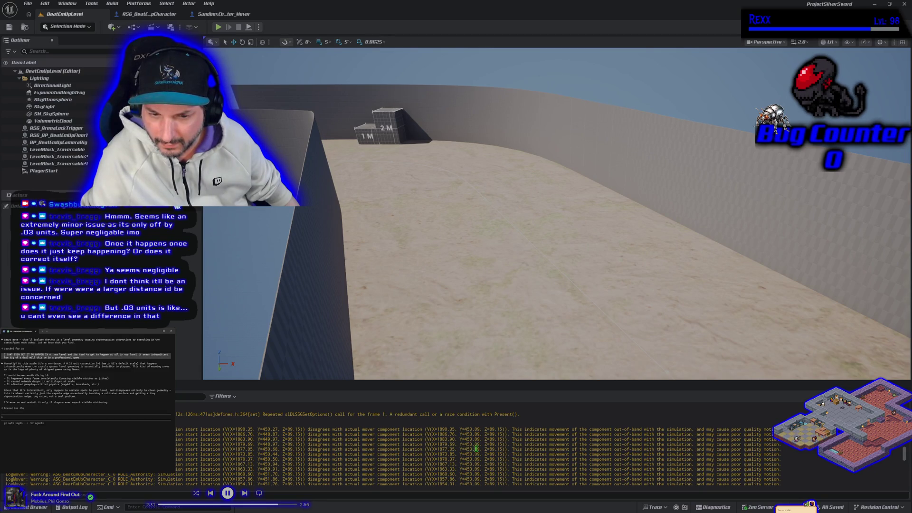
Scroll through the latest LogMover warnings, then bring the Claude Code window forward
{"action": "scroll", "coordinate": [476, 449], "scroll_direction": "down", "scroll_amount": 1}
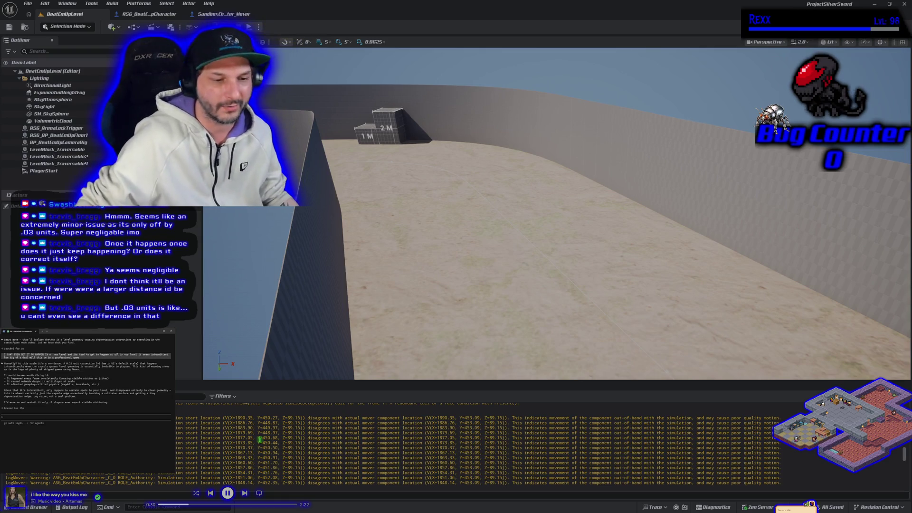
{"action": "key", "text": "alt+Tab"}
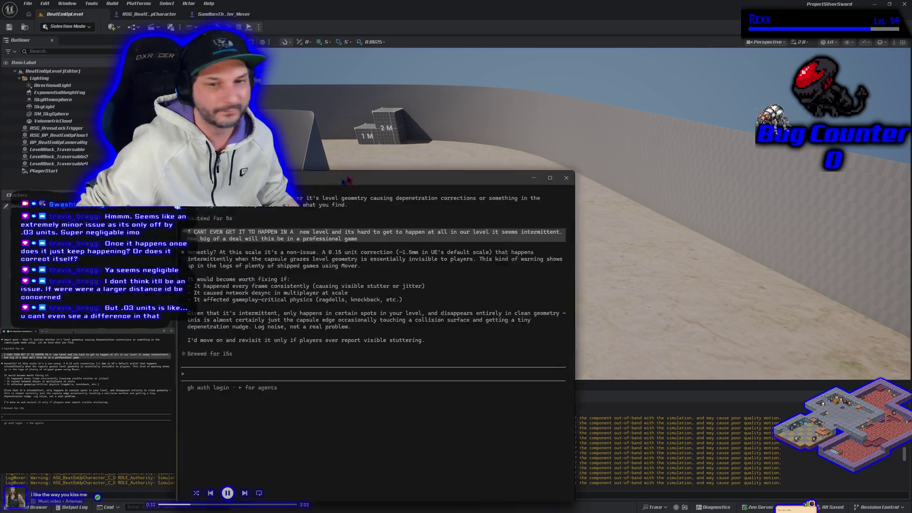
Move the Claude Code window up-right, read that the 0.15 unit correction is harmless, then return to the editor
{"action": "left_click_drag", "start_coordinate": [346, 180], "coordinate": [438, 117]}
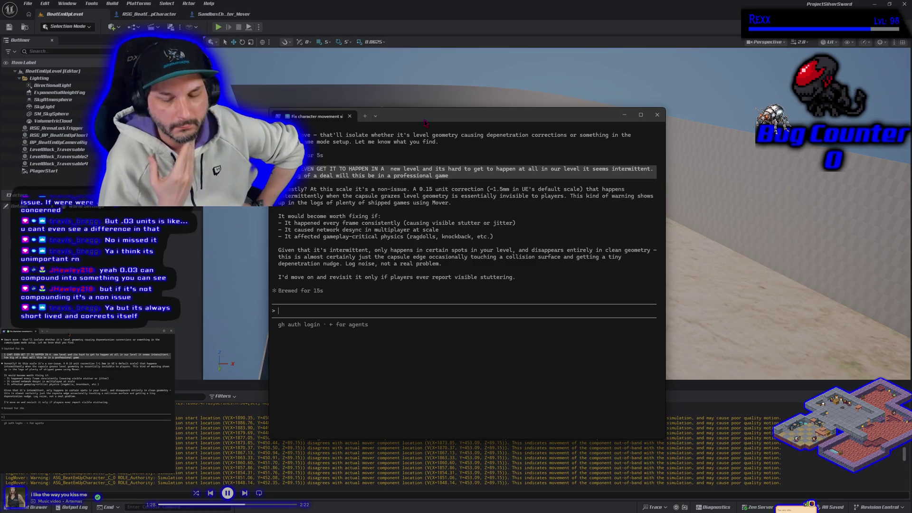
{"action": "key", "text": "alt+Tab"}
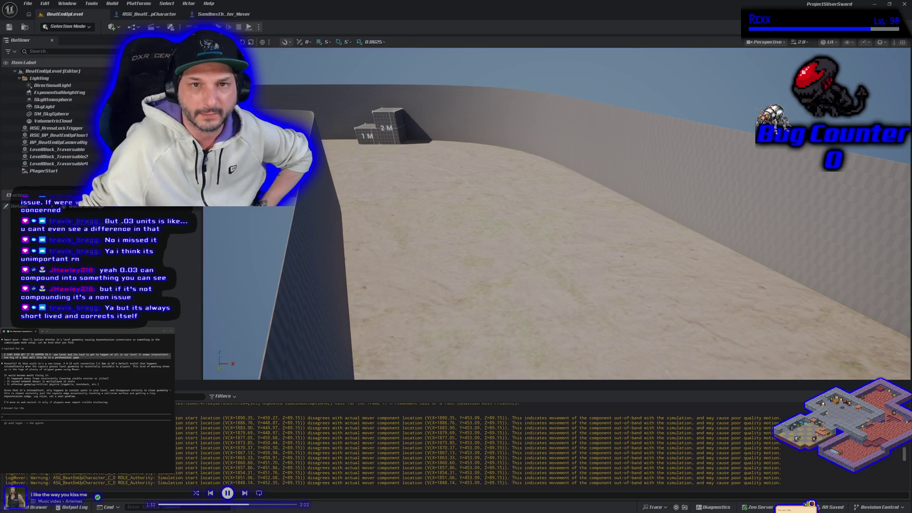
Play-test the level, running the character over and off the 2M block, then stop
{"action": "key", "text": "alt+p"}
{"action": "key", "text": "d"}
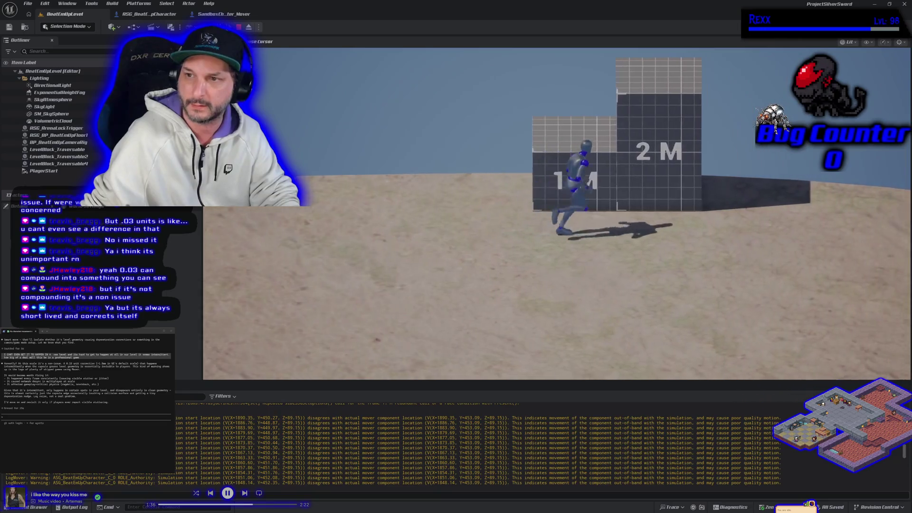
{"action": "key", "text": "w"}
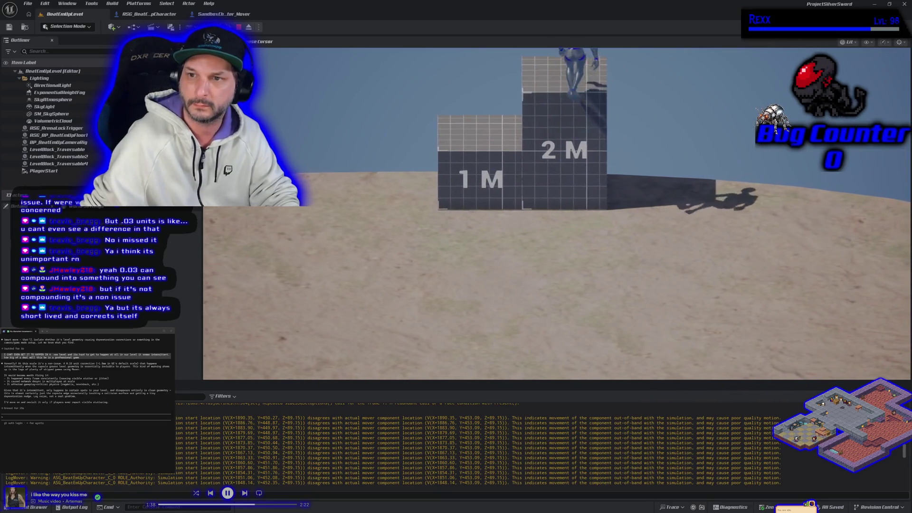
{"action": "key", "text": "d"}
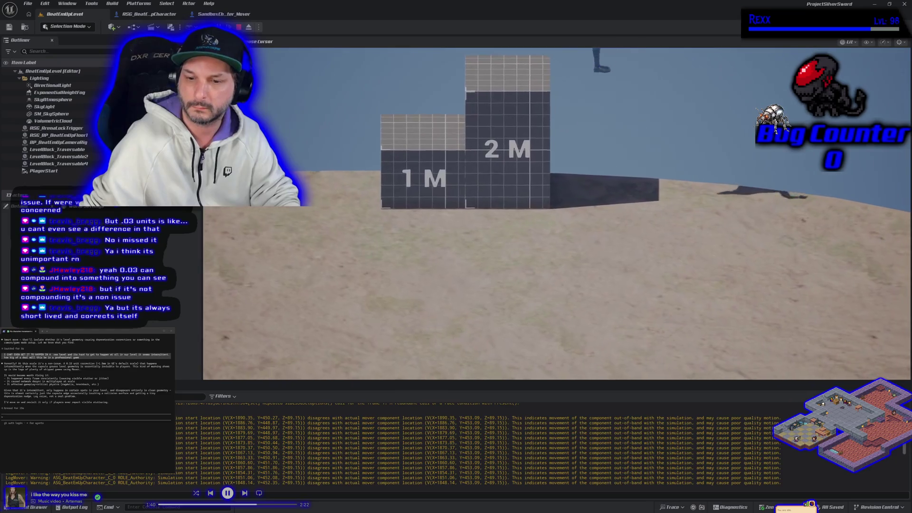
{"action": "key", "text": "Escape"}
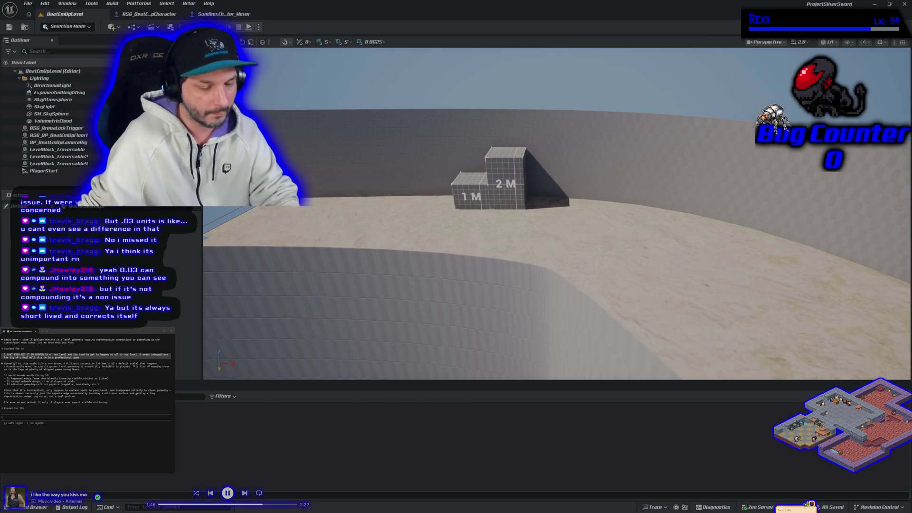
Start a new play session, running, jumping and crouching toward the 1M and 2M blocks
{"action": "key", "text": "alt+p"}
{"action": "key", "text": "d"}
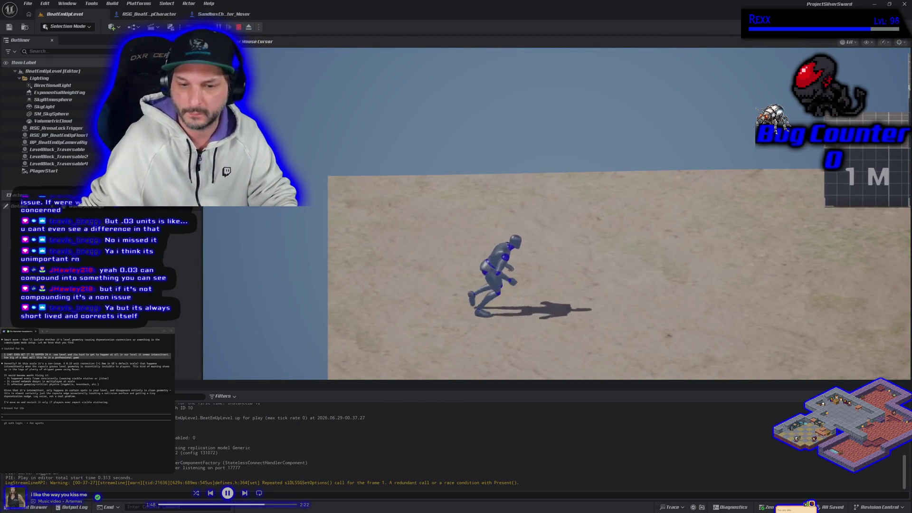
{"action": "key", "text": "space"}
{"action": "key", "text": "a"}
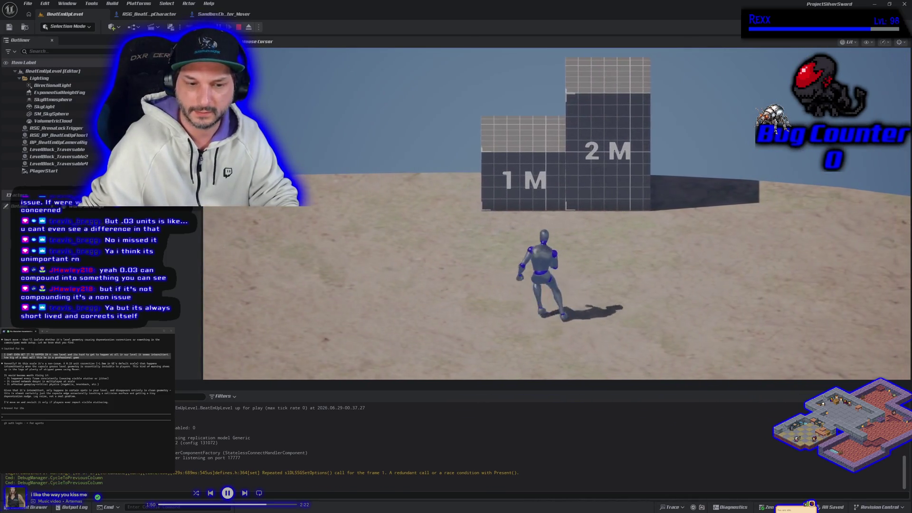
{"action": "key", "text": "d"}
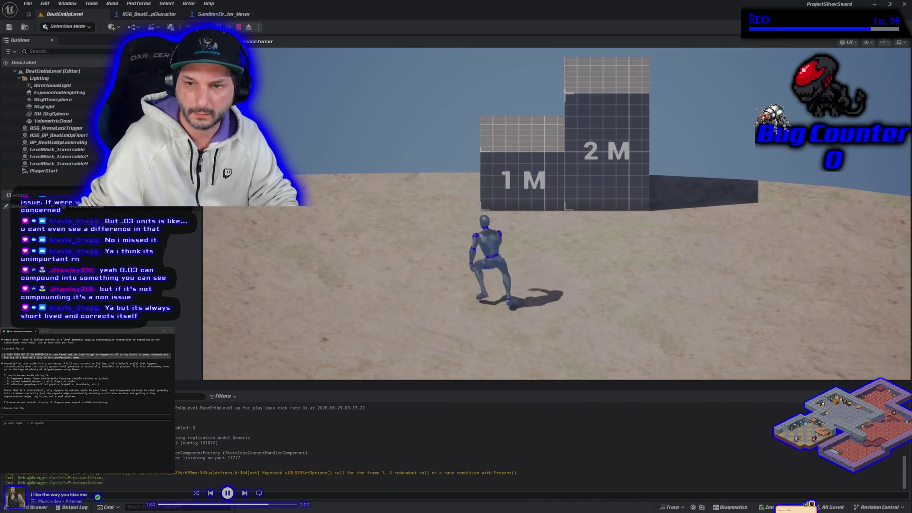
{"action": "key", "text": "w"}
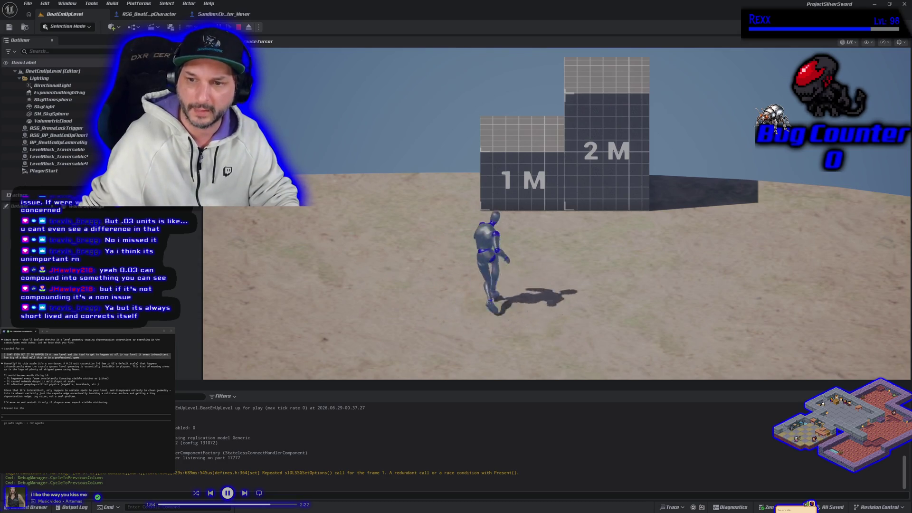
{"action": "key", "text": "s"}
{"action": "key", "text": "d"}
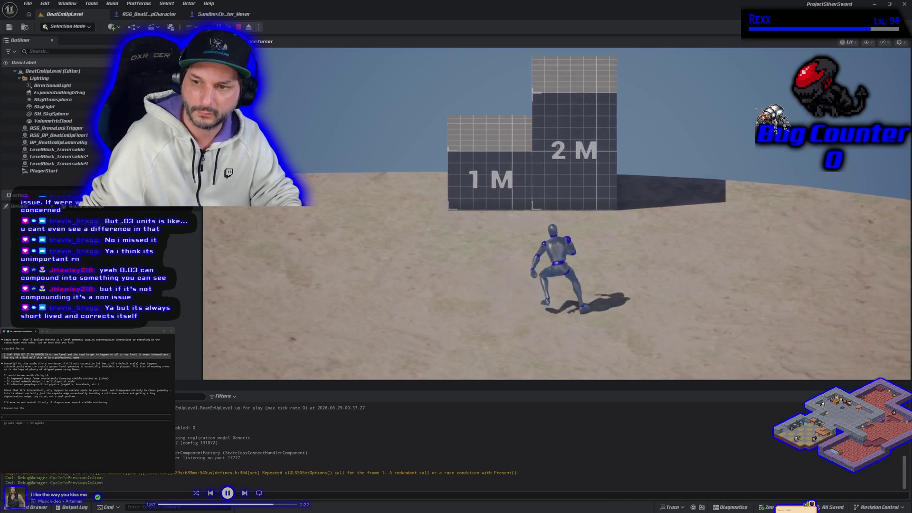
{"action": "key", "text": "a"}
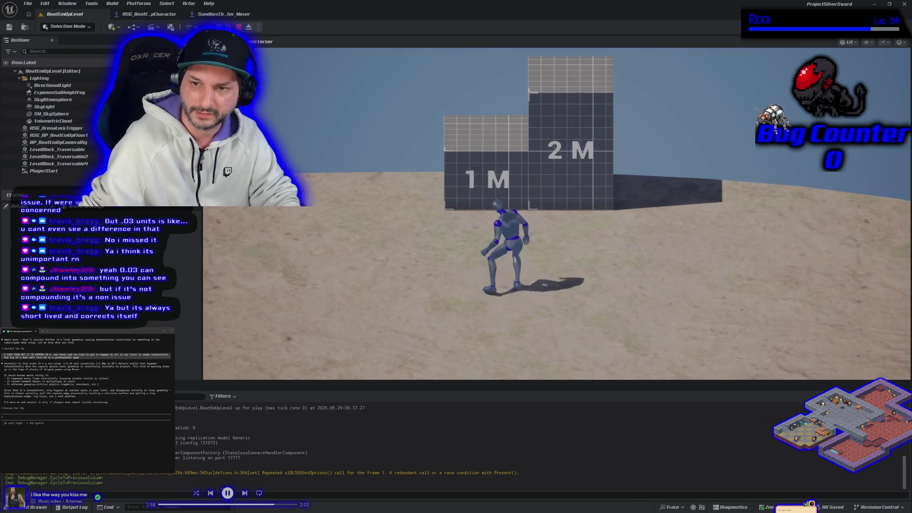
{"action": "key", "text": "w"}
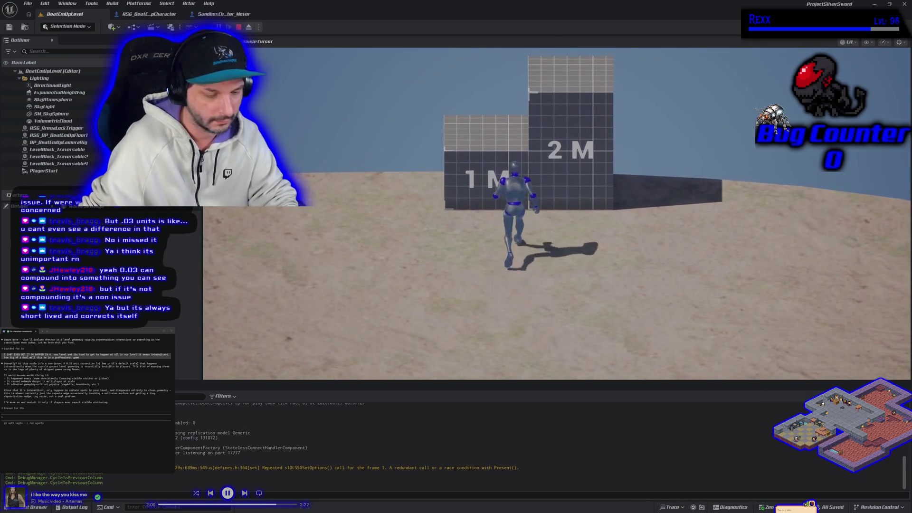
Climb onto the 2M block, jump repeatedly on and off it, run right, then stop playing
{"action": "key", "text": "space"}
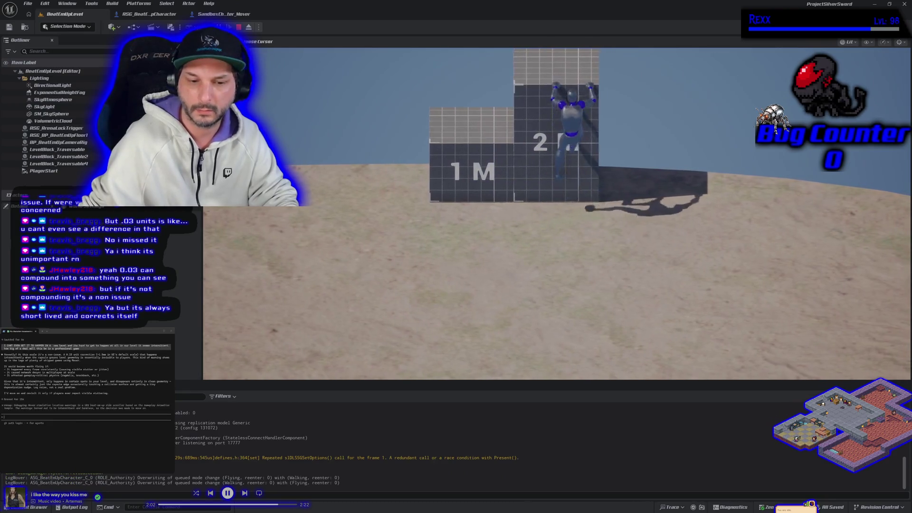
{"action": "key", "text": "a"}
{"action": "key", "text": "space"}
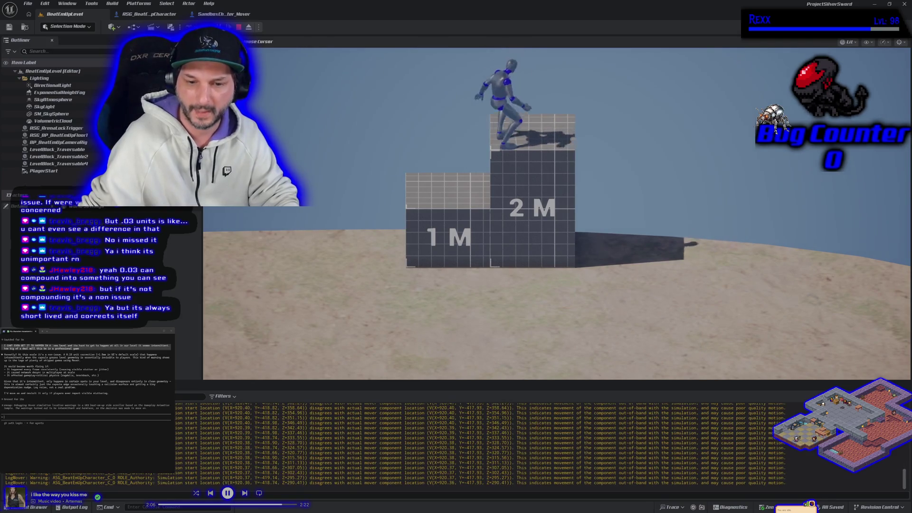
{"action": "key", "text": "space"}
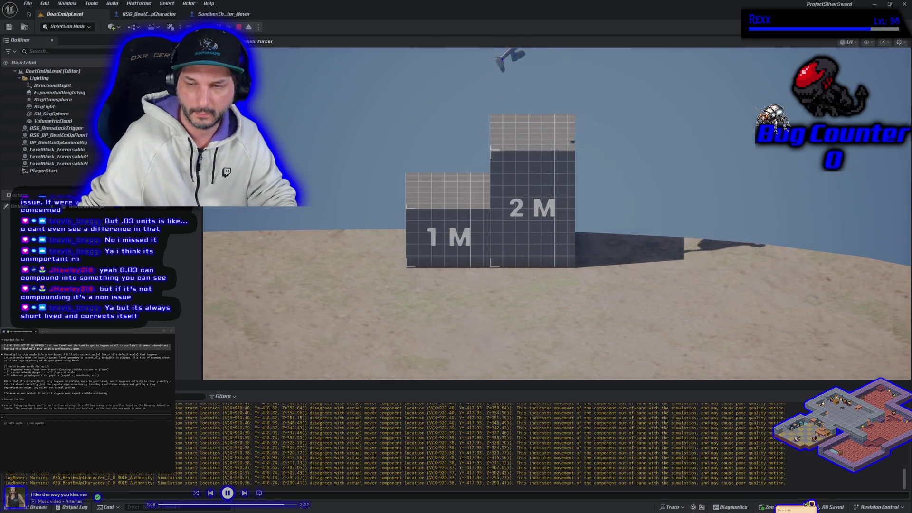
{"action": "key", "text": "space"}
{"action": "key", "text": "space"}
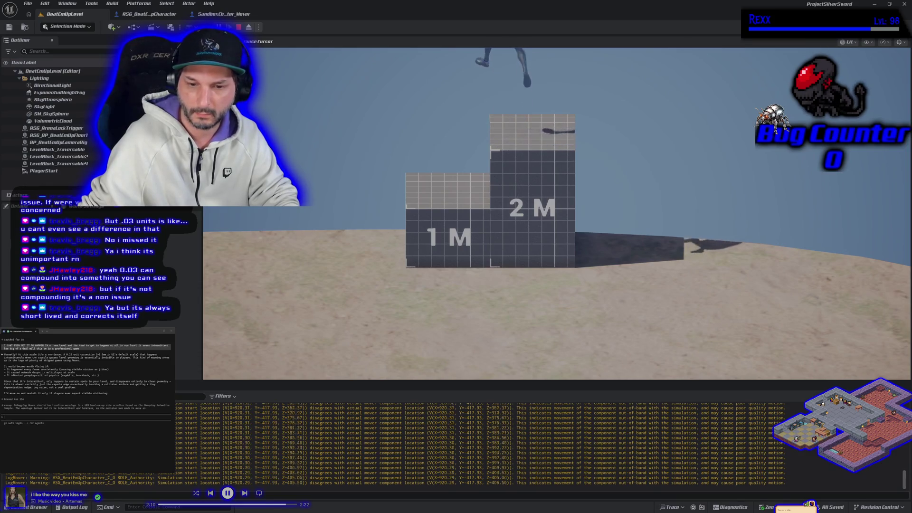
{"action": "key", "text": "space"}
{"action": "key", "text": "space"}
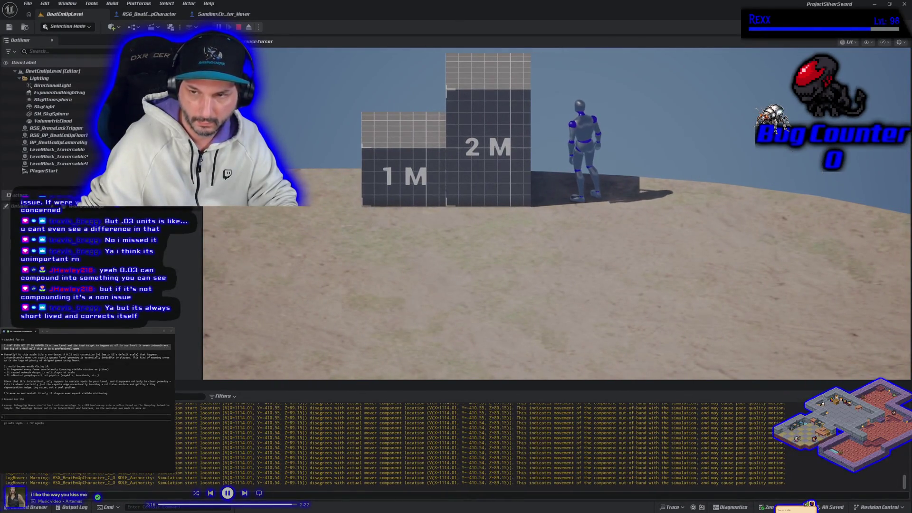
{"action": "key", "text": "d"}
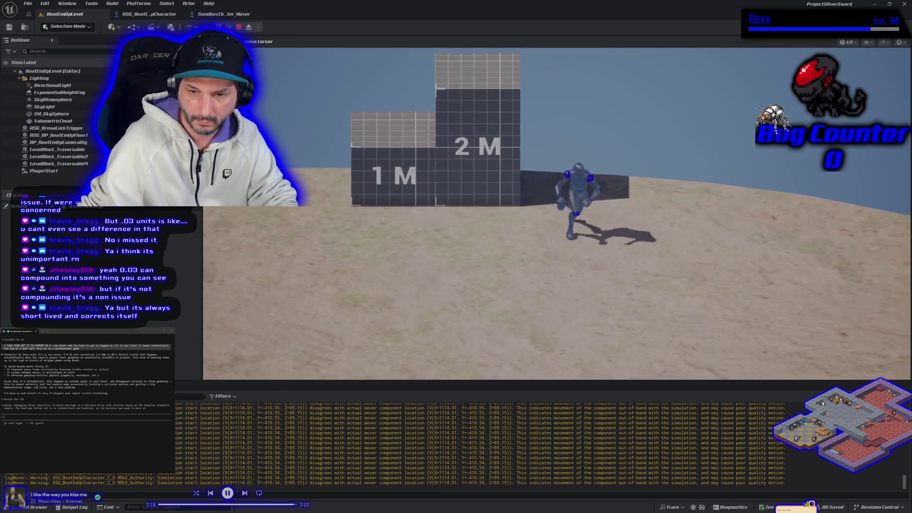
{"action": "key", "text": "space"}
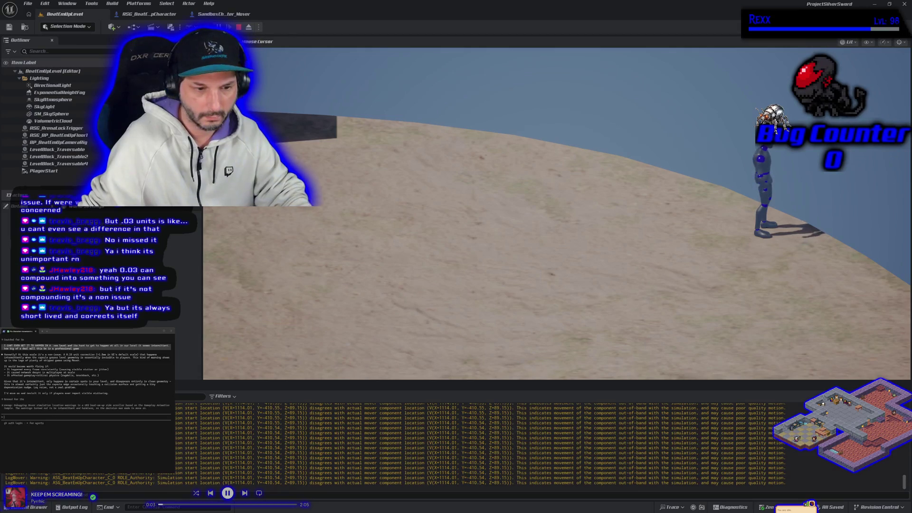
{"action": "key", "text": "Escape"}
Copy the LogMover warning lines from the output log and submit them to Claude Code
{"action": "scroll", "coordinate": [416, 445], "scroll_direction": "up", "scroll_amount": 1}
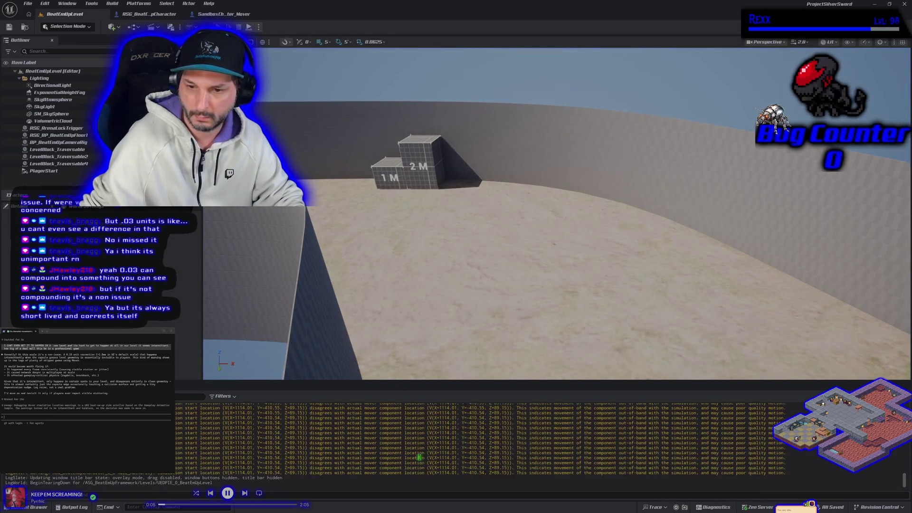
{"action": "triple_click", "coordinate": [742, 476]}
{"action": "mouse_move", "coordinate": [742, 475]}
{"action": "left_mouse_down"}
{"action": "mouse_move", "coordinate": [788, 405]}
{"action": "mouse_move", "coordinate": [786, 455]}
{"action": "mouse_move", "coordinate": [786, 422]}
{"action": "left_mouse_up"}
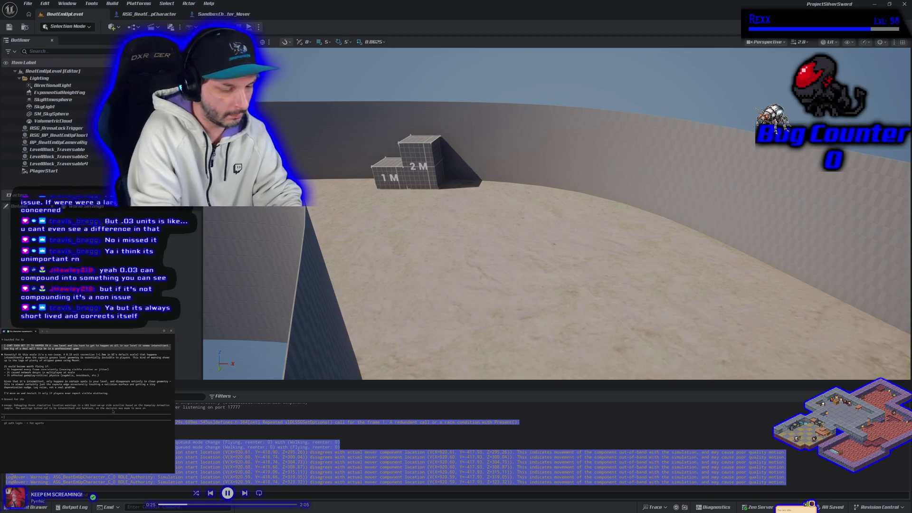
{"action": "key", "text": "ctrl+v"}
{"action": "key", "text": "Return"}
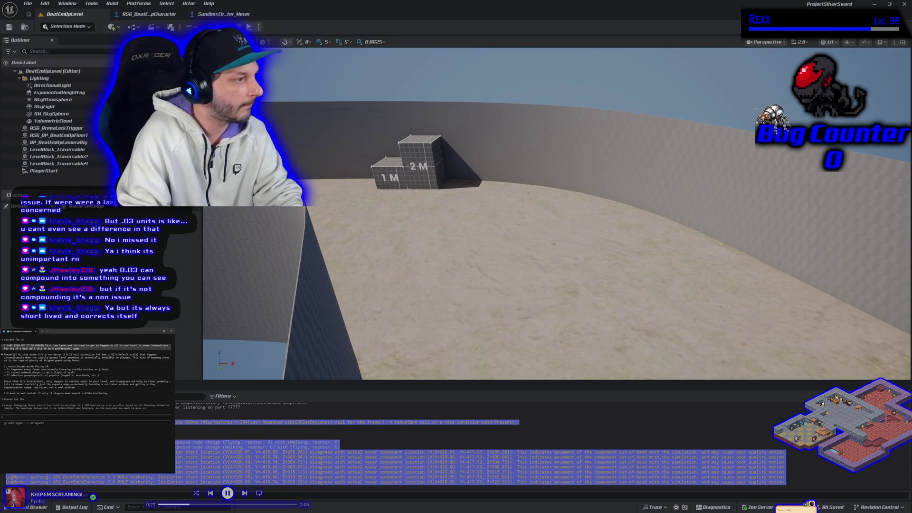
{"action": "key", "text": "Return"}
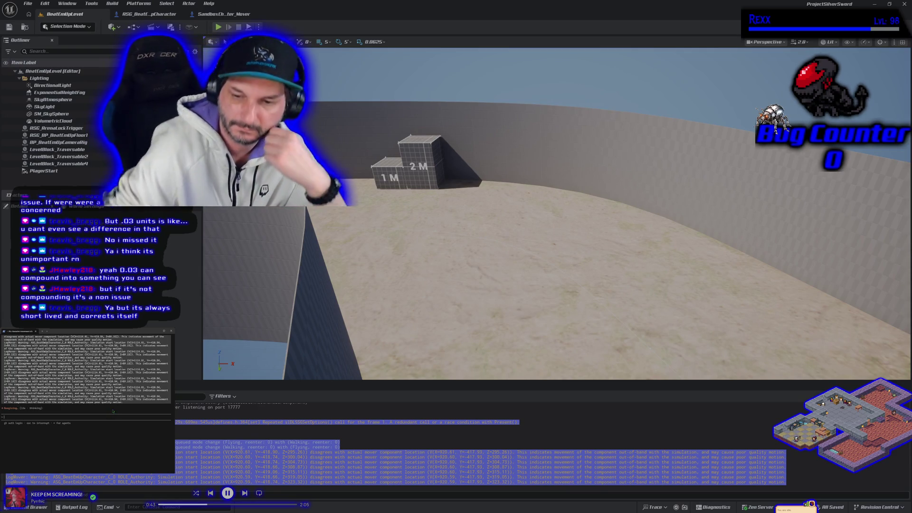
Stop the play session and bring the Claude Code terminal, nudged right, in front of the editor
{"action": "left_click", "coordinate": [359, 439]}
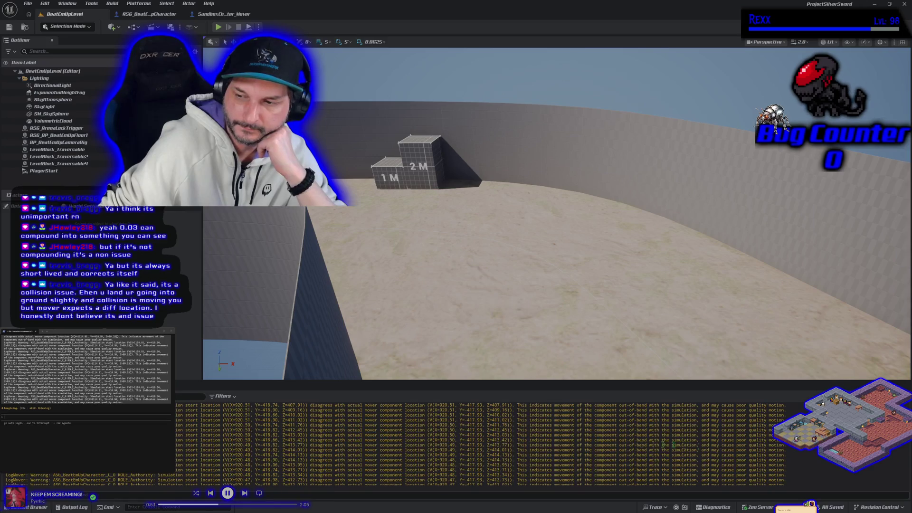
{"action": "key", "text": "Escape"}
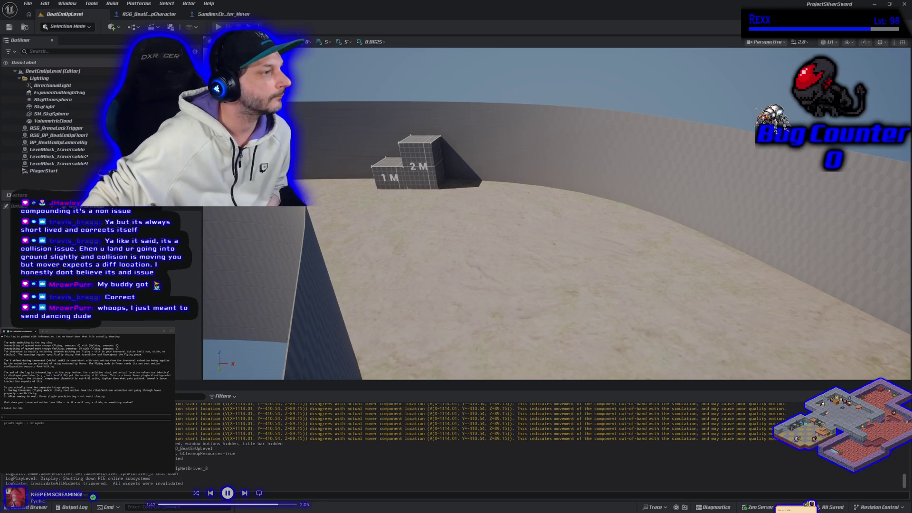
{"action": "key", "text": "alt+Tab"}
{"action": "left_click_drag", "start_coordinate": [324, 98], "coordinate": [350, 97]}
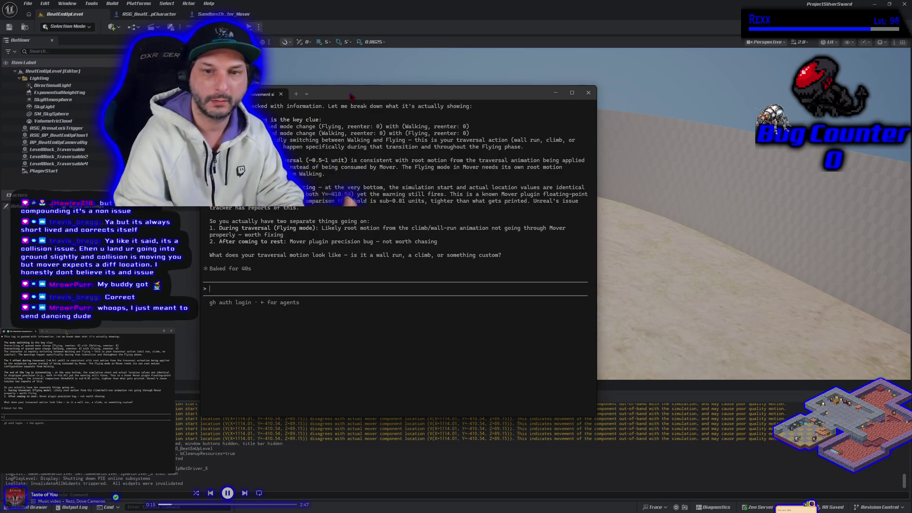
Tell Claude the mode swaps happened while jumping and rapidly pressing movement keys atop a traversal object
{"action": "type", "text": "WHEN IT "}
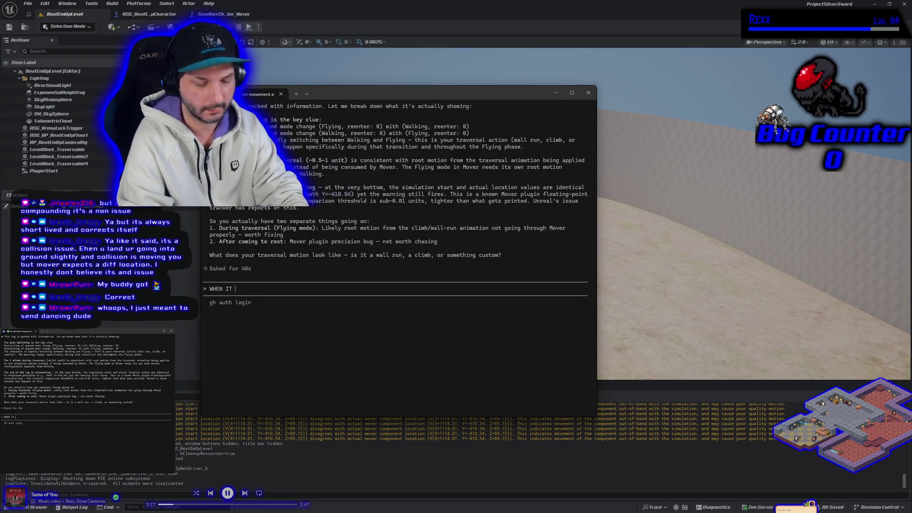
{"action": "type", "text": "was swappi"}
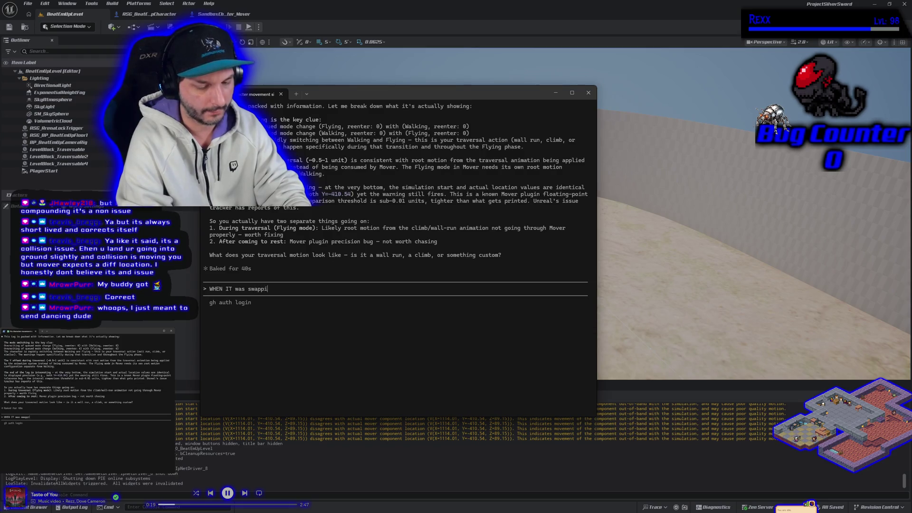
{"action": "type", "text": "ng modes i was jumping"}
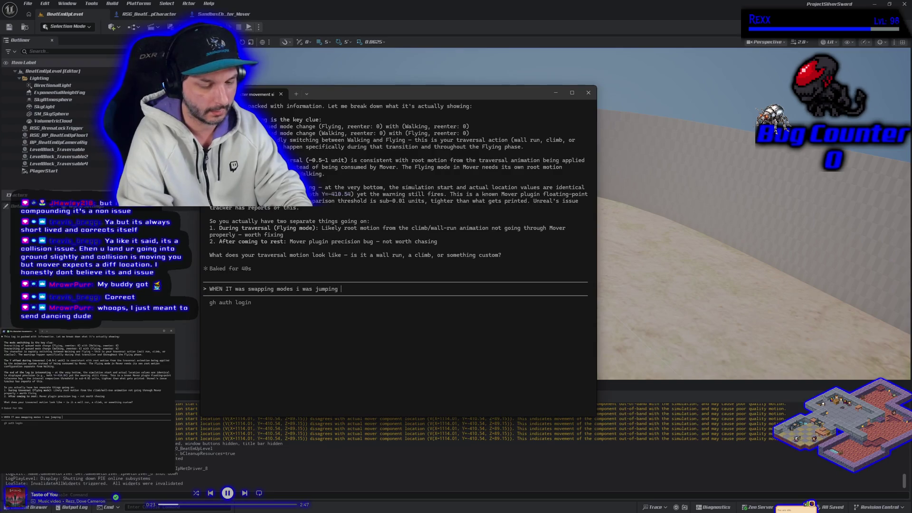
{"action": "type", "text": " and"}
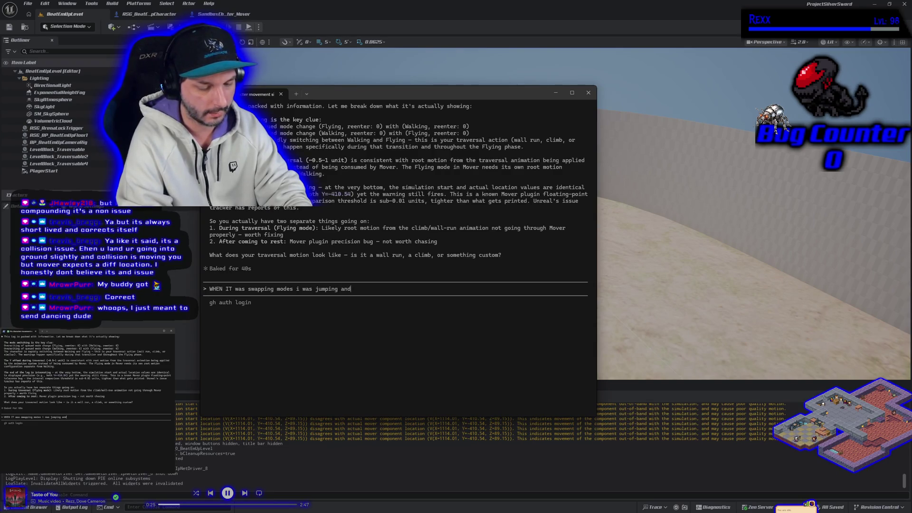
{"action": "type", "text": " rapily"}
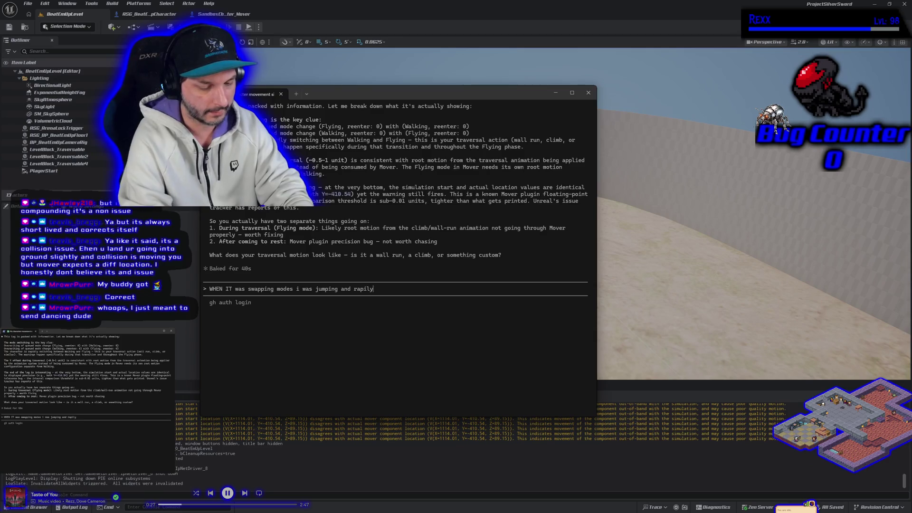
{"action": "type", "text": " pressing movement keys "}
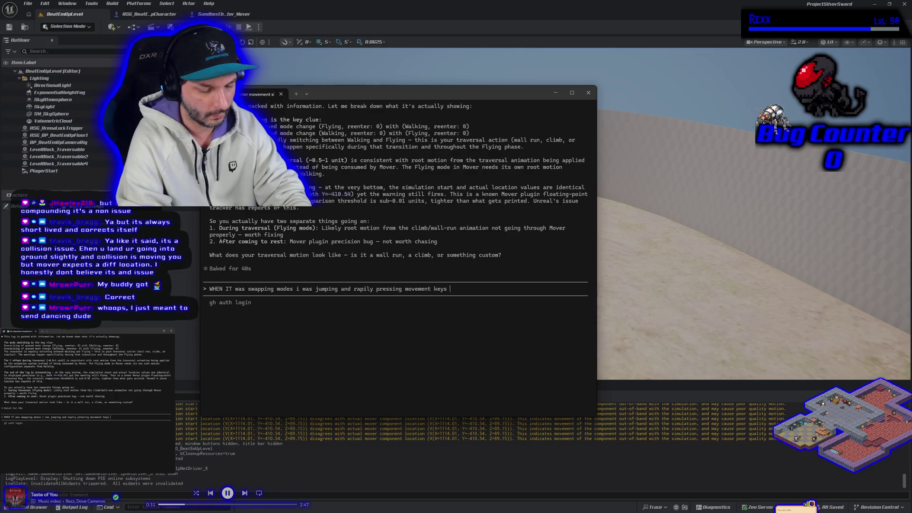
{"action": "type", "text": "on to"}
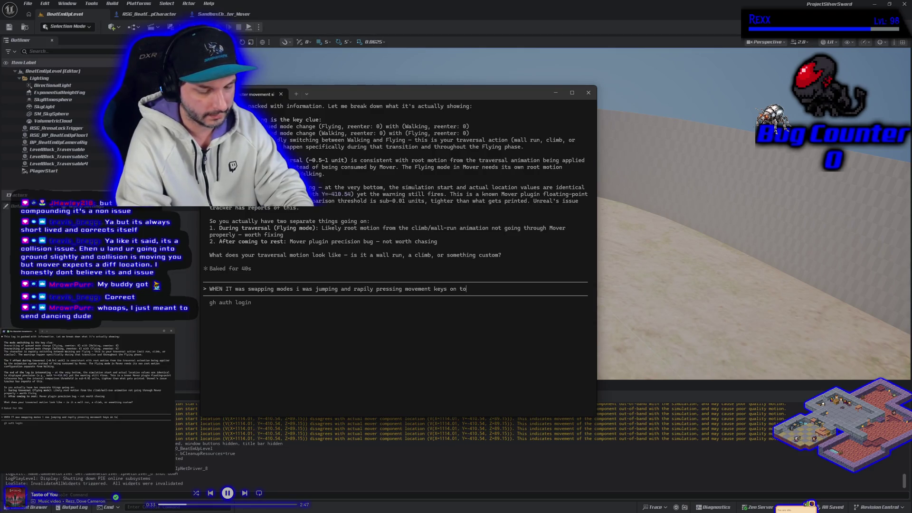
{"action": "type", "text": "p of a traver"}
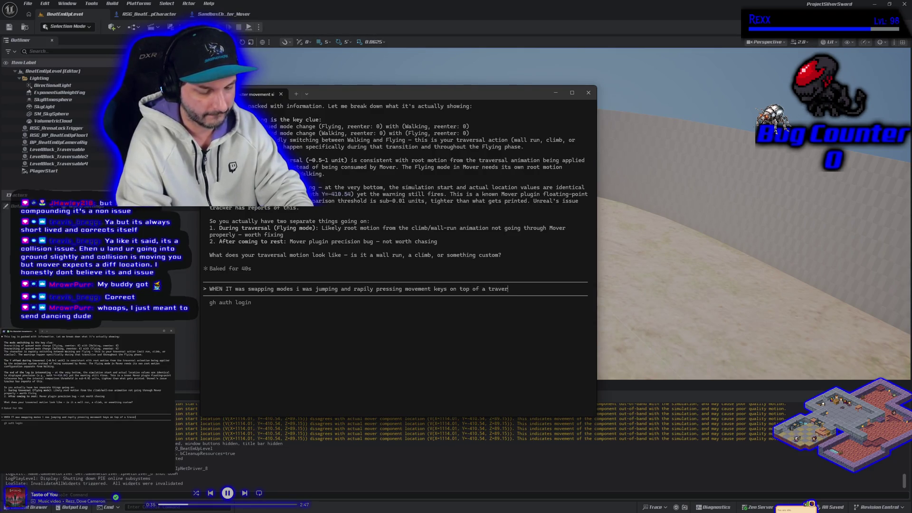
{"action": "type", "text": "sal object"}
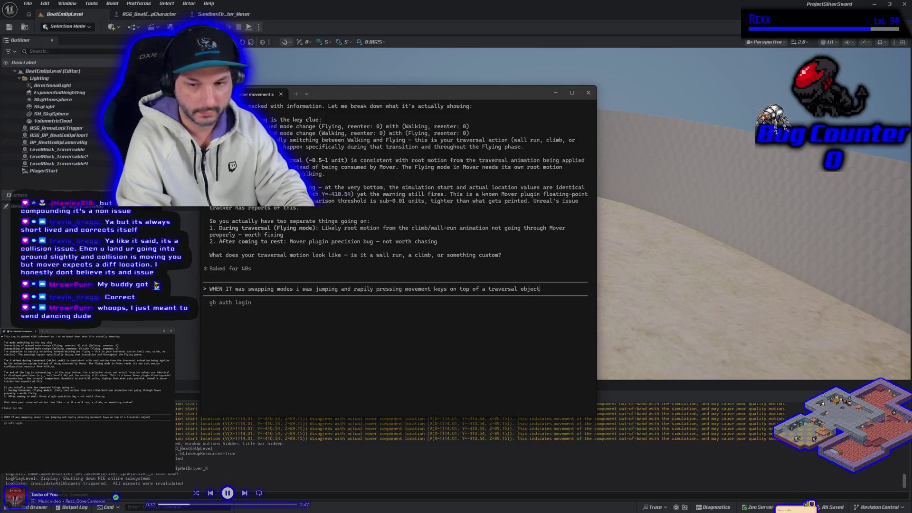
{"action": "key", "text": "Return"}
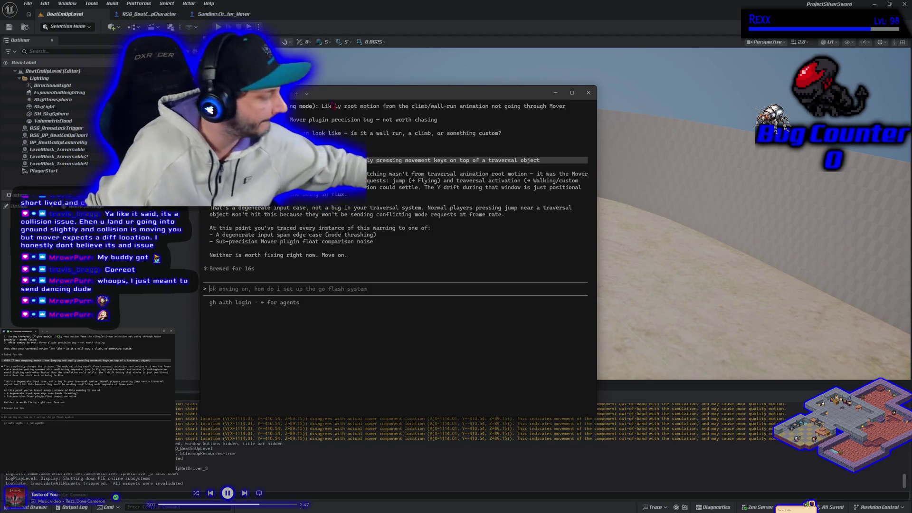
Copy Claude's 'At this point…' summary of the degenerate input case and Mover float noise
{"action": "left_click_drag", "start_coordinate": [379, 241], "coordinate": [249, 242]}
{"action": "left_click_drag", "start_coordinate": [353, 257], "coordinate": [211, 228]}
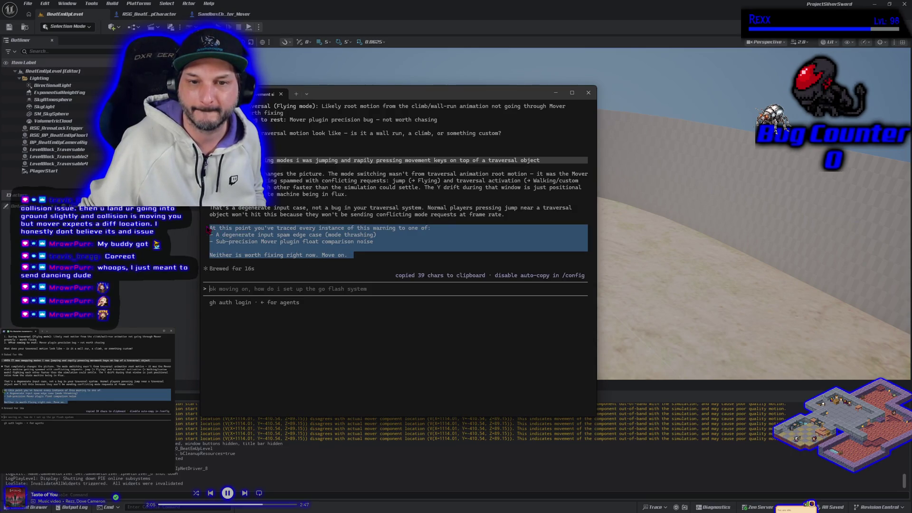
{"action": "left_click", "coordinate": [220, 230]}
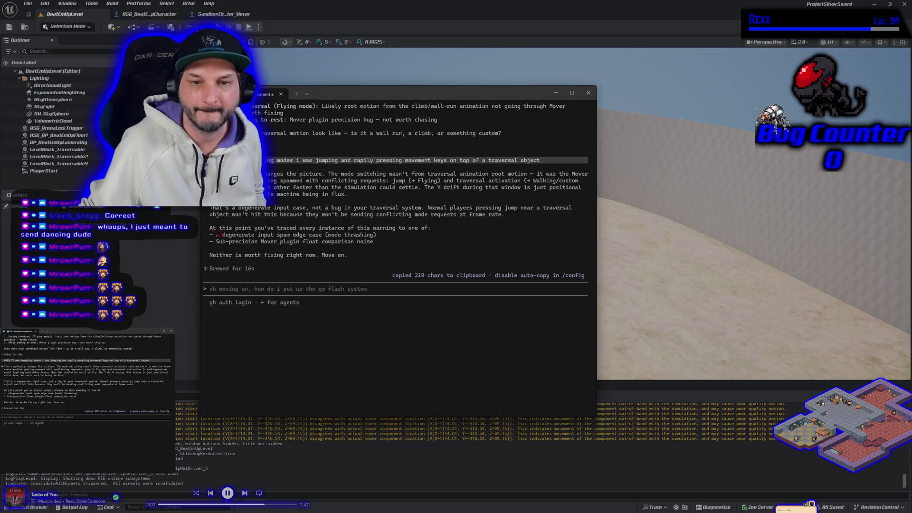
{"action": "left_click_drag", "start_coordinate": [374, 243], "coordinate": [209, 230]}
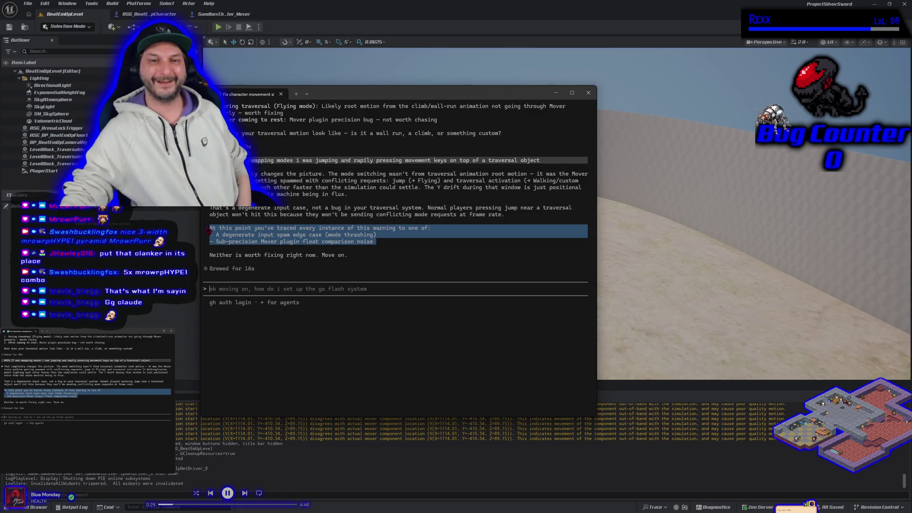
{"action": "key", "text": "alt+Tab"}
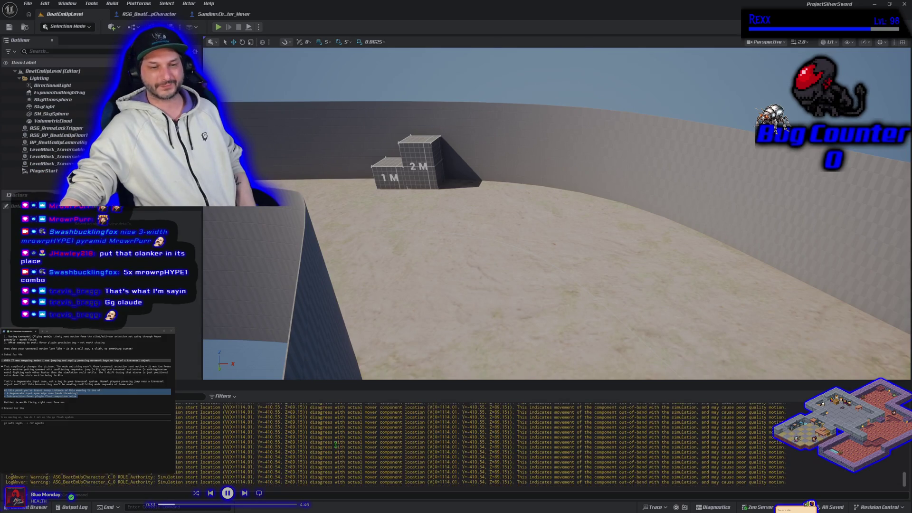
Stop the play session and inspect the ASG_BeatEmUpCharacter and SandboxCharacter_Mover blueprints
{"action": "key", "text": "Escape"}
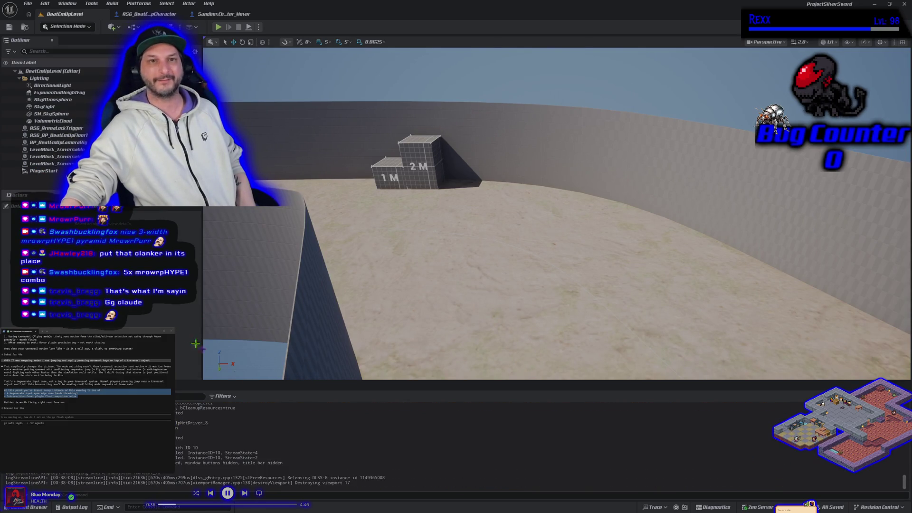
{"action": "left_click", "coordinate": [150, 13]}
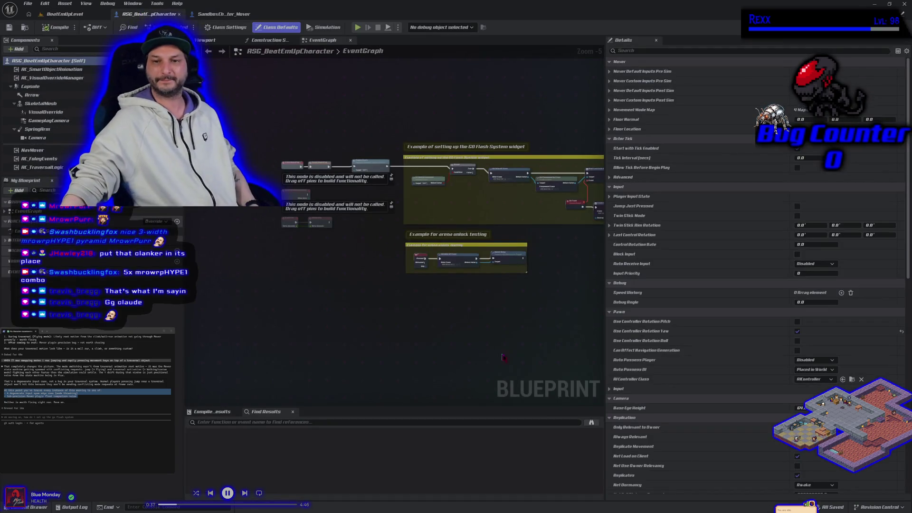
{"action": "left_click_drag", "start_coordinate": [417, 353], "coordinate": [411, 352]}
{"action": "left_click", "coordinate": [213, 14]}
{"action": "scroll", "coordinate": [361, 285], "scroll_direction": "down", "scroll_amount": 1}
{"action": "scroll", "coordinate": [370, 313], "scroll_direction": "up", "scroll_amount": 1}
{"action": "scroll", "coordinate": [380, 341], "scroll_direction": "down", "scroll_amount": 1}
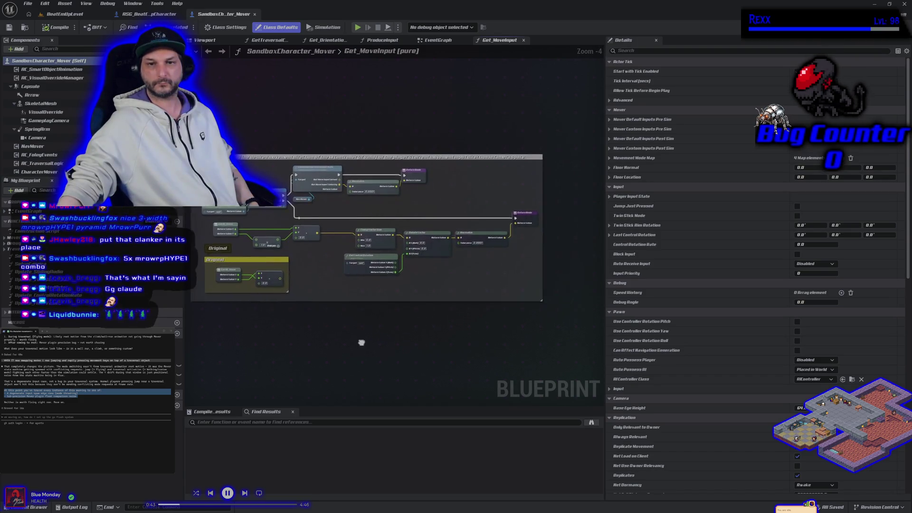
{"action": "left_click", "coordinate": [146, 14]}
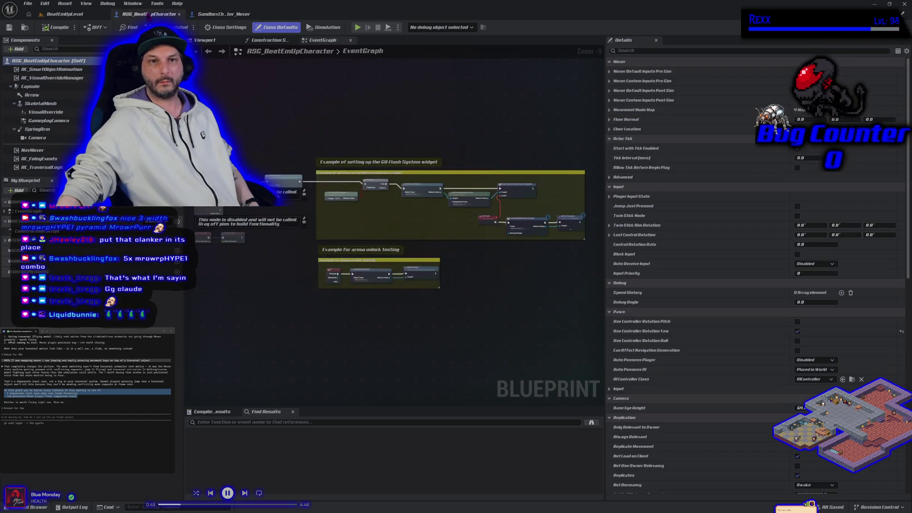
Return to the BeatEmUpLevel viewport and fly the camera past the blocks to the sand track
{"action": "left_click", "coordinate": [64, 14]}
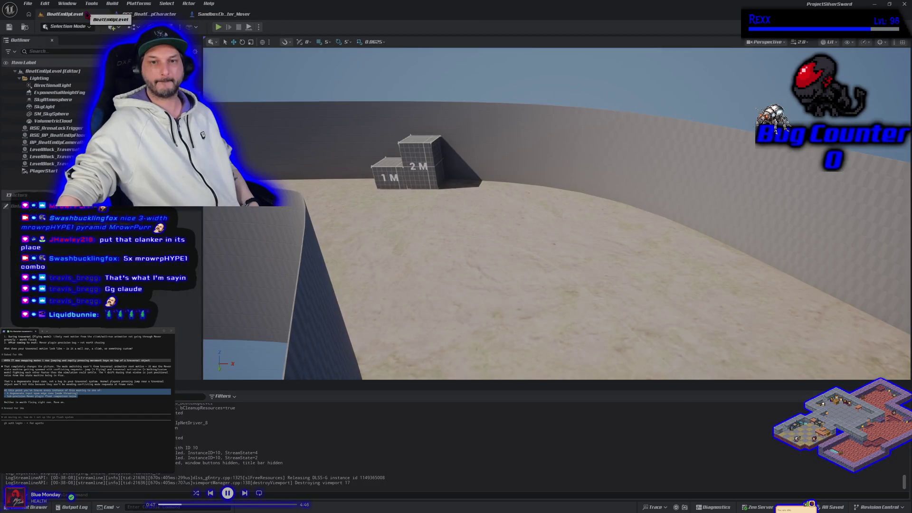
{"action": "left_click_drag", "start_coordinate": [360, 302], "coordinate": [445, 247]}
{"action": "left_click_drag", "start_coordinate": [361, 285], "coordinate": [368, 289]}
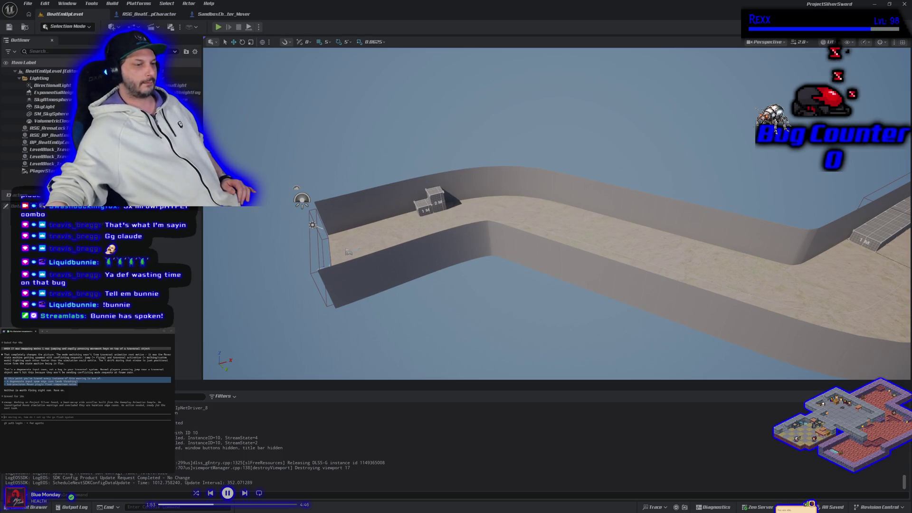
Switch to the browser's HacknPlan Prototype board tab and move the window up and right
{"action": "key", "text": "alt+Tab"}
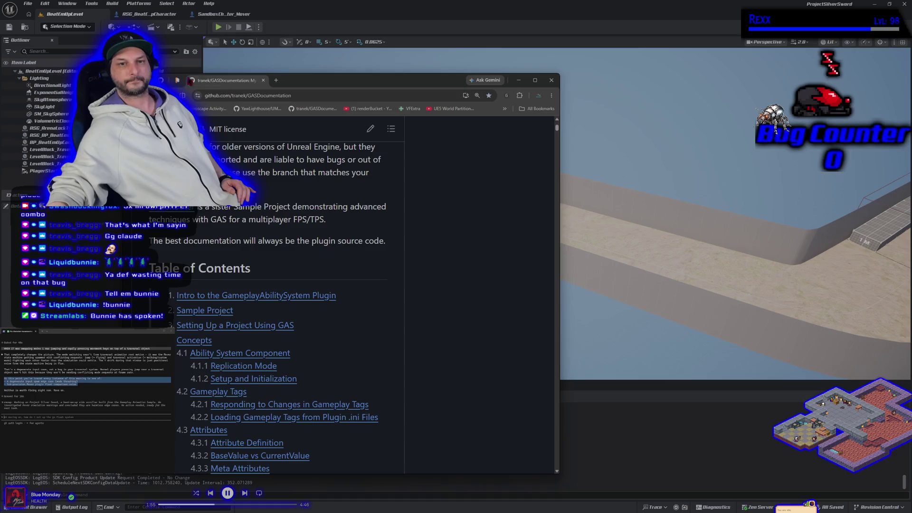
{"action": "left_click", "coordinate": [177, 81]}
{"action": "left_click_drag", "start_coordinate": [320, 85], "coordinate": [416, 71]}
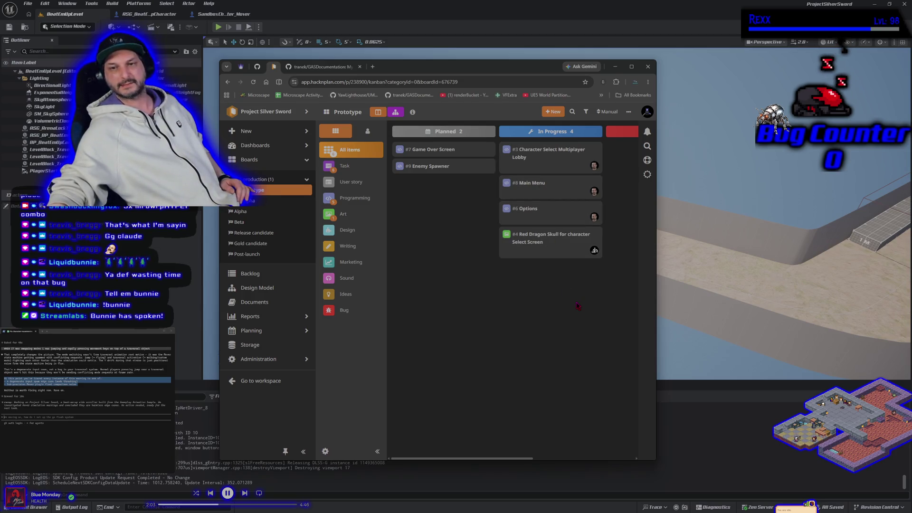
Maximize the browser so the whole Prototype board, including Testing and Completed, is visible
{"action": "left_click", "coordinate": [631, 66]}
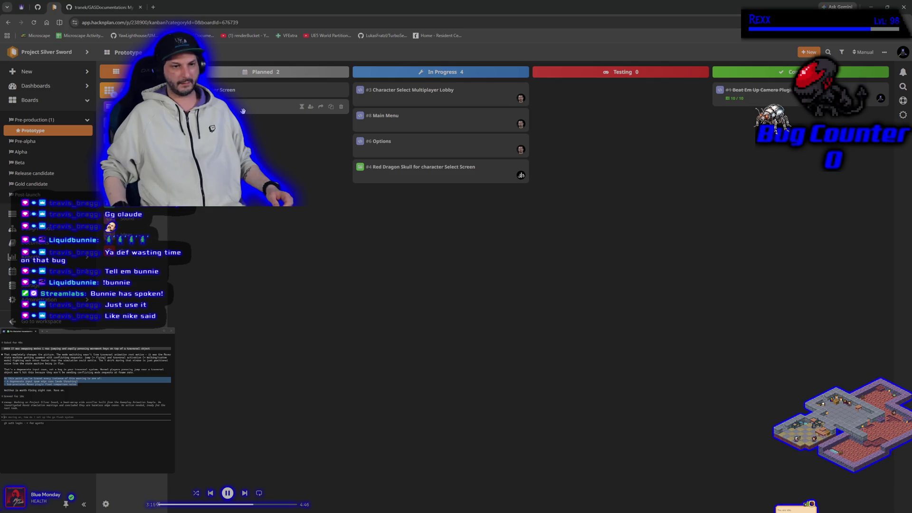
{"action": "left_click", "coordinate": [153, 8]}
{"action": "type", "text": "youtube.com"}
{"action": "key", "text": "Return"}
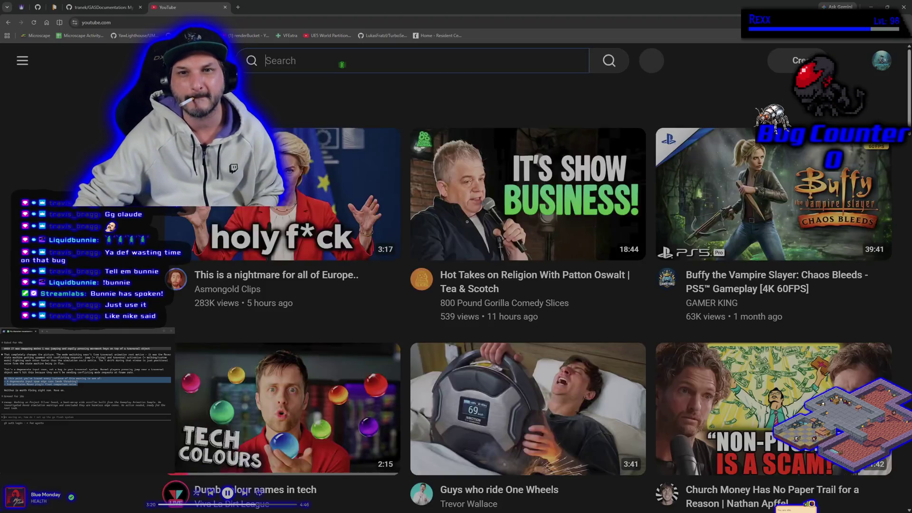
{"action": "left_click", "coordinate": [342, 65]}
{"action": "type", "text": "jsut do it"}
{"action": "key", "text": "Return"}
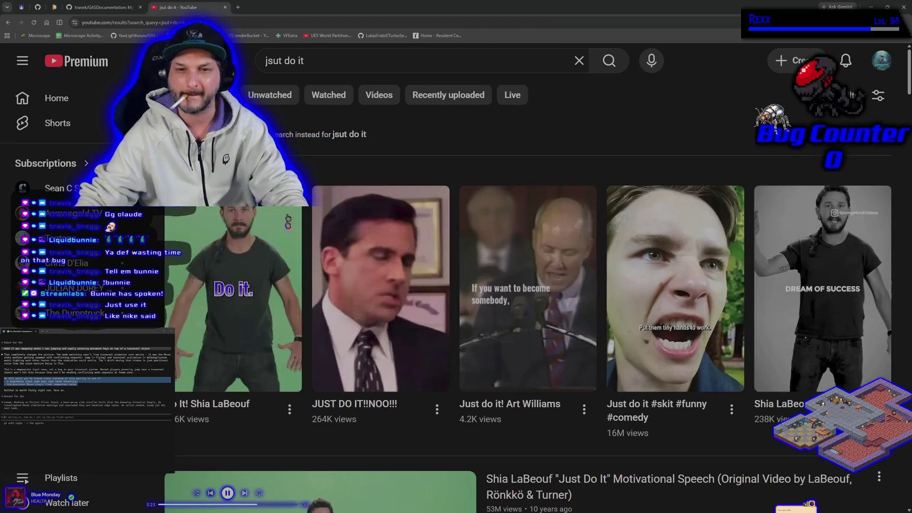
{"action": "left_click", "coordinate": [287, 221]}
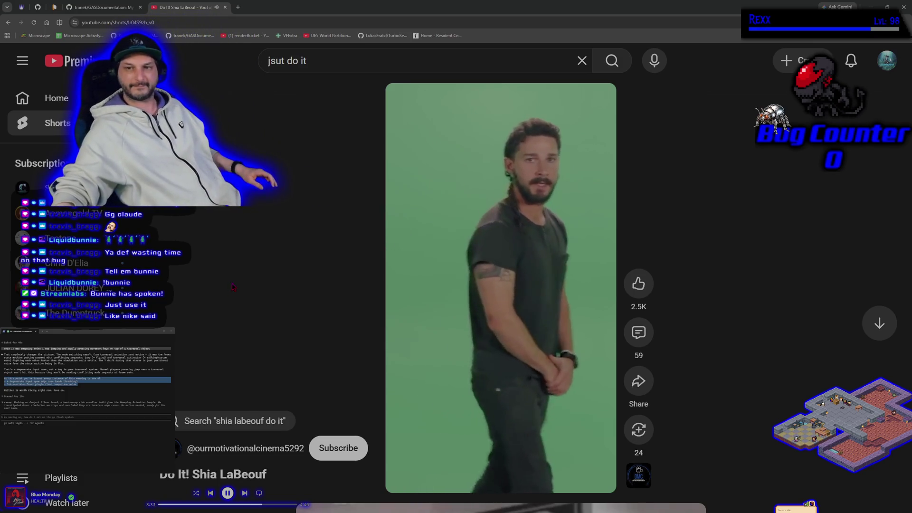
{"action": "key", "text": "ctrl+w"}
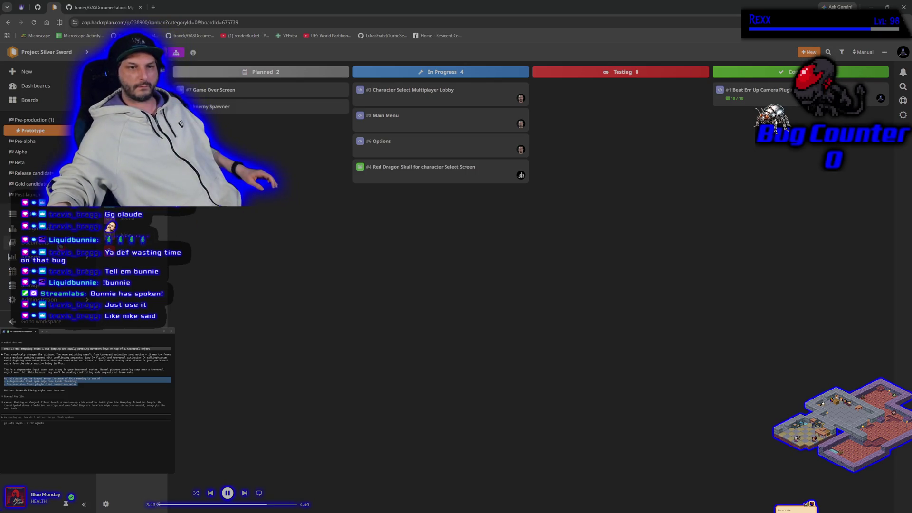
Open the Design Model, expand its folders, and view the Beat Em Up Camera Plugin and Core Mechanics elements
{"action": "left_click", "coordinate": [11, 242]}
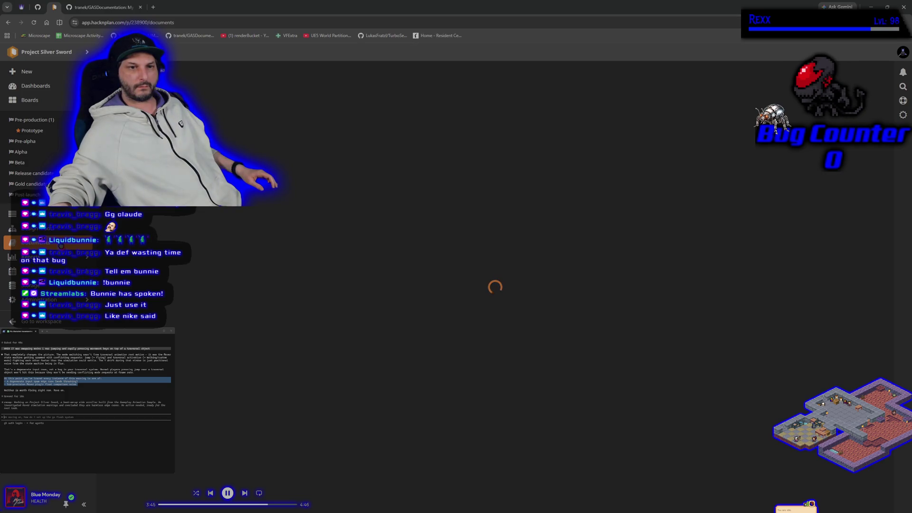
{"action": "left_click", "coordinate": [12, 228]}
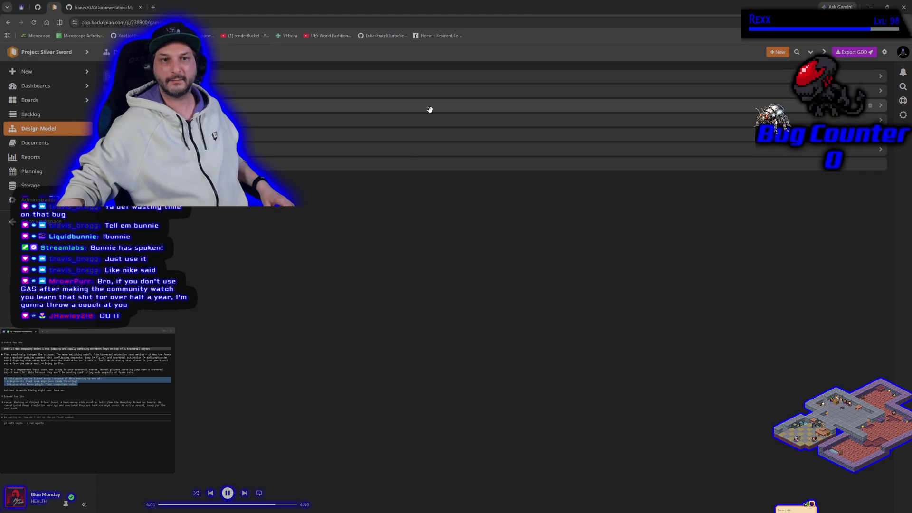
{"action": "left_click", "coordinate": [882, 91]}
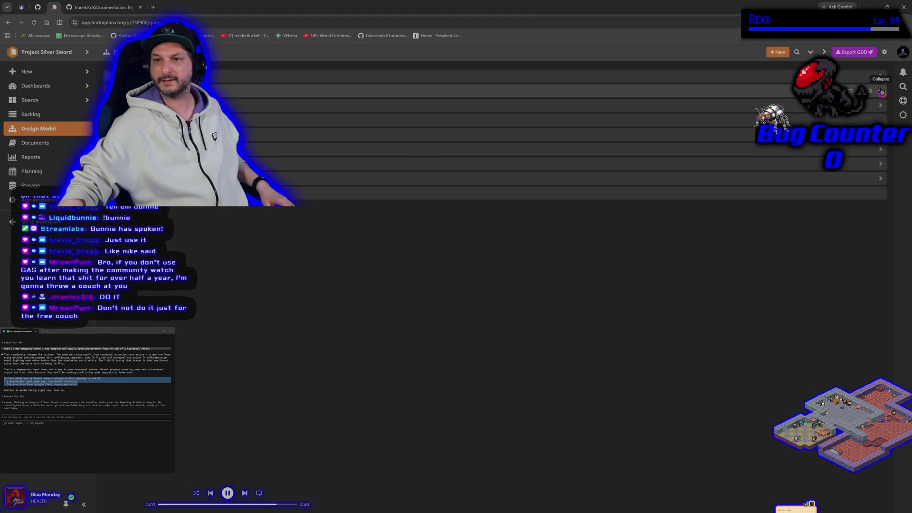
{"action": "left_click", "coordinate": [881, 105]}
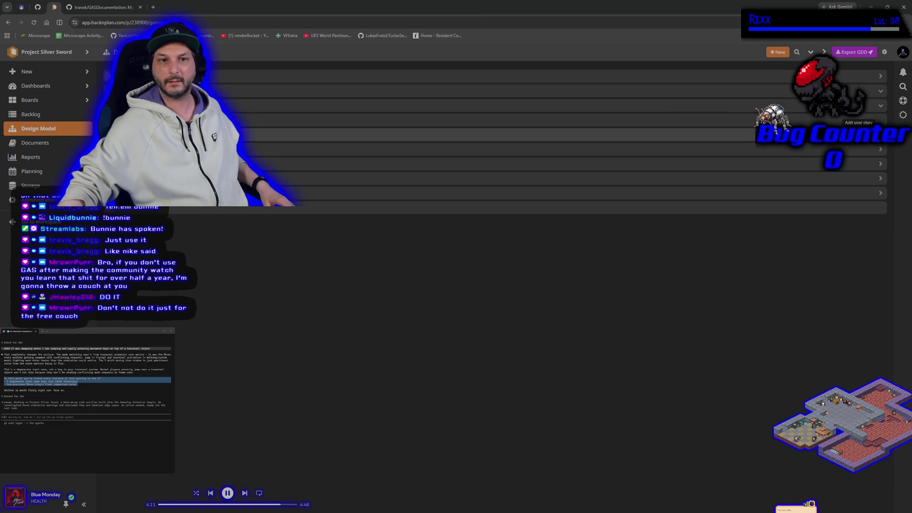
{"action": "left_click", "coordinate": [741, 121]}
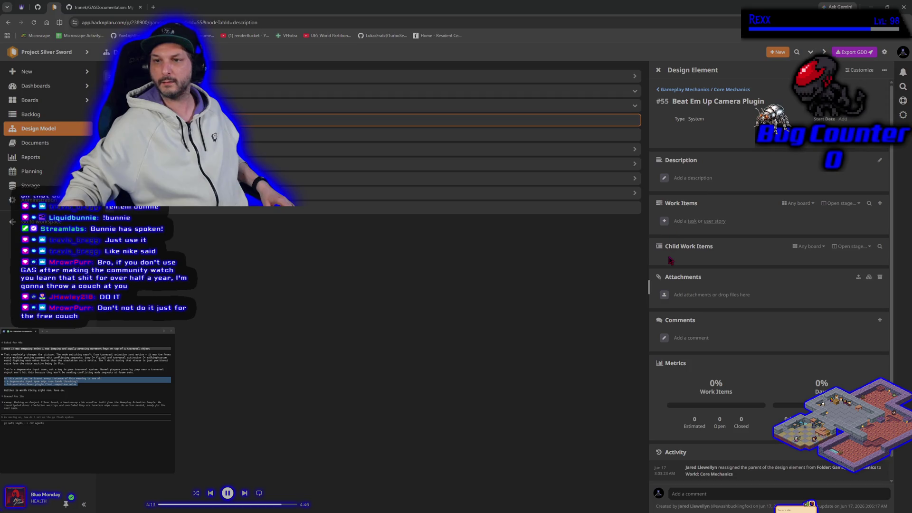
{"action": "left_click", "coordinate": [289, 105]}
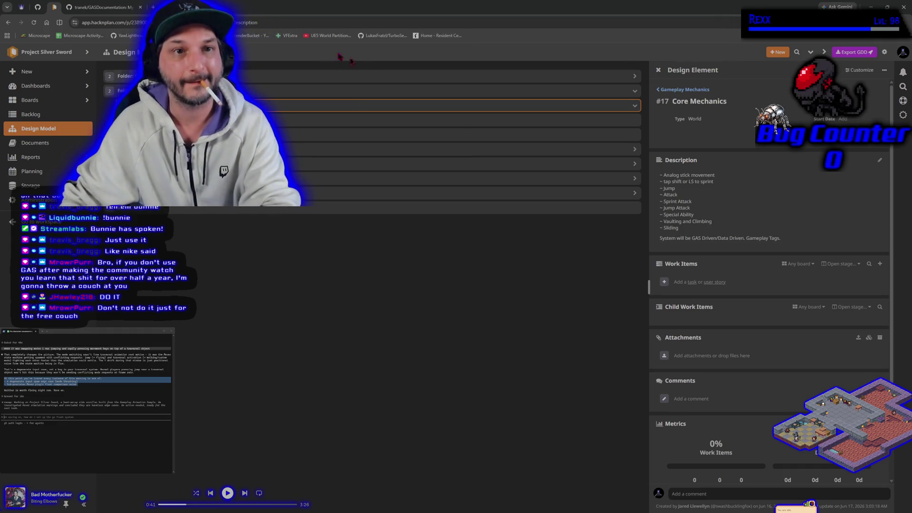
{"action": "key", "text": "ctrl+t"}
Search YouTube for 'lonely island diaper money' and play the Diaper Money video full screen
{"action": "type", "text": "youtube.com"}
{"action": "key", "text": "Return"}
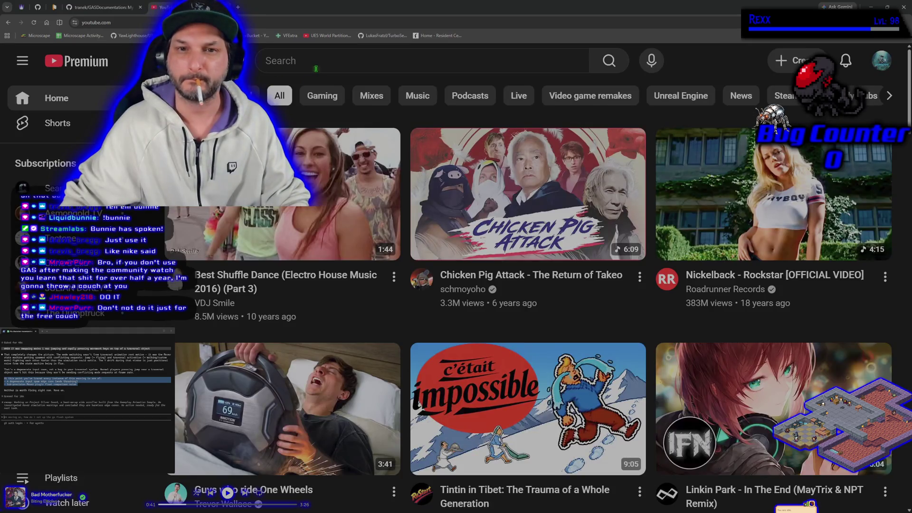
{"action": "left_click", "coordinate": [332, 61]}
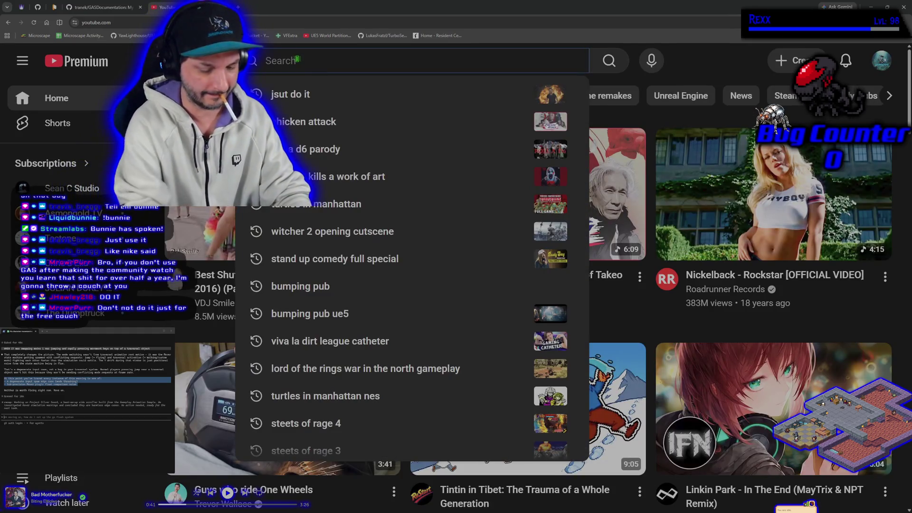
{"action": "type", "text": "lonely isl"}
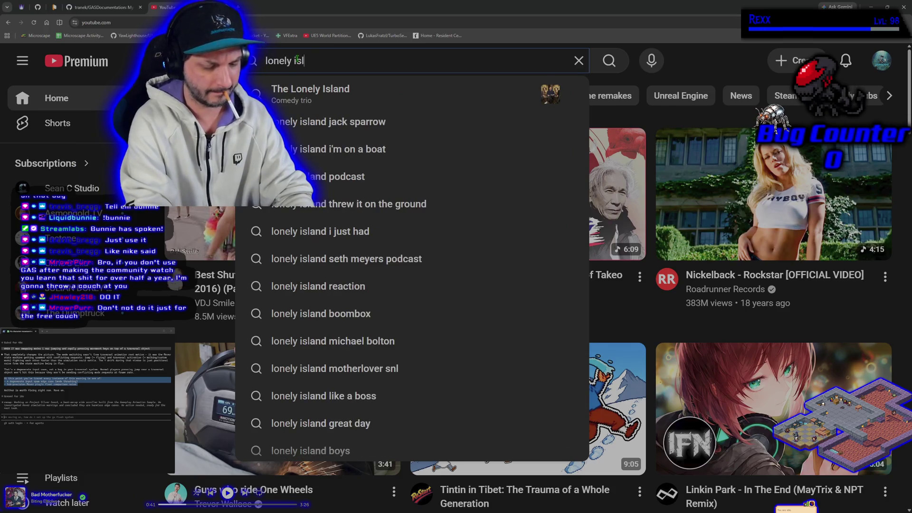
{"action": "type", "text": "and diaper money"}
{"action": "key", "text": "Return"}
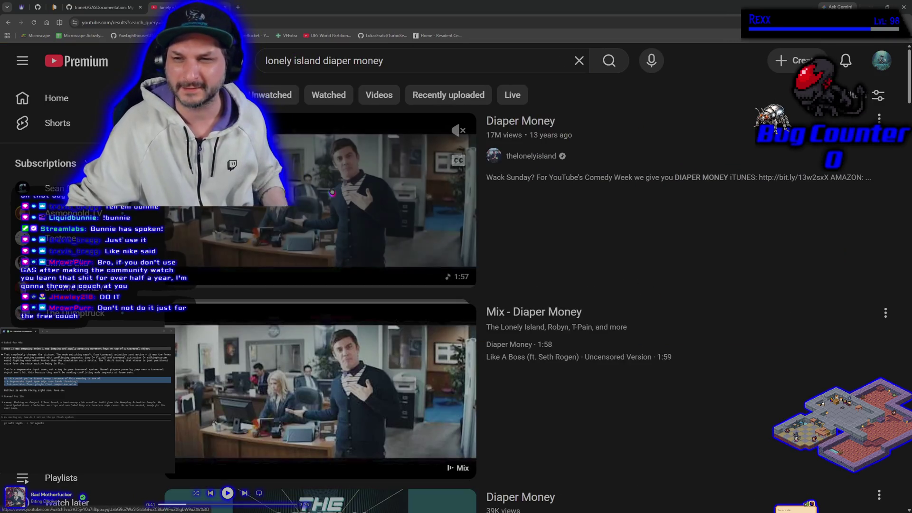
{"action": "left_click", "coordinate": [332, 190]}
{"action": "left_click", "coordinate": [615, 420]}
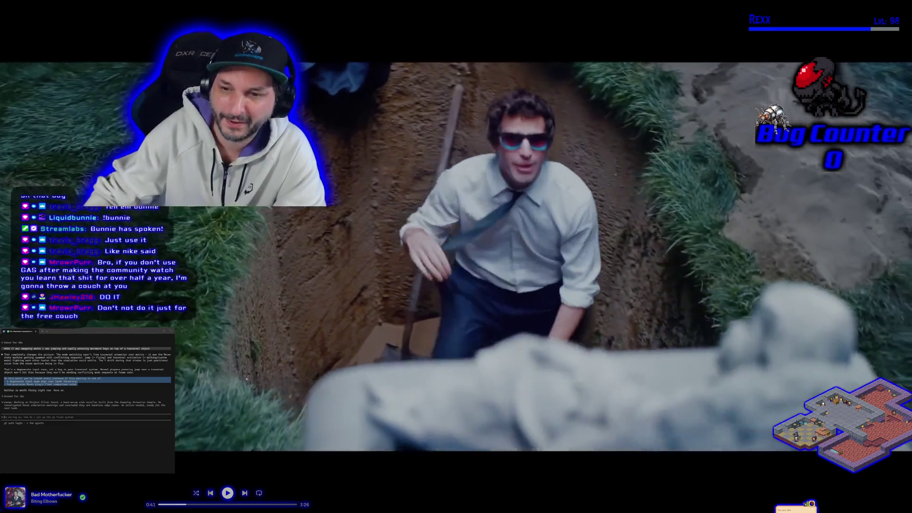
Exit full-screen playback of Diaper Money and close the YouTube tab
{"action": "mouse_move", "coordinate": [589, 369]}
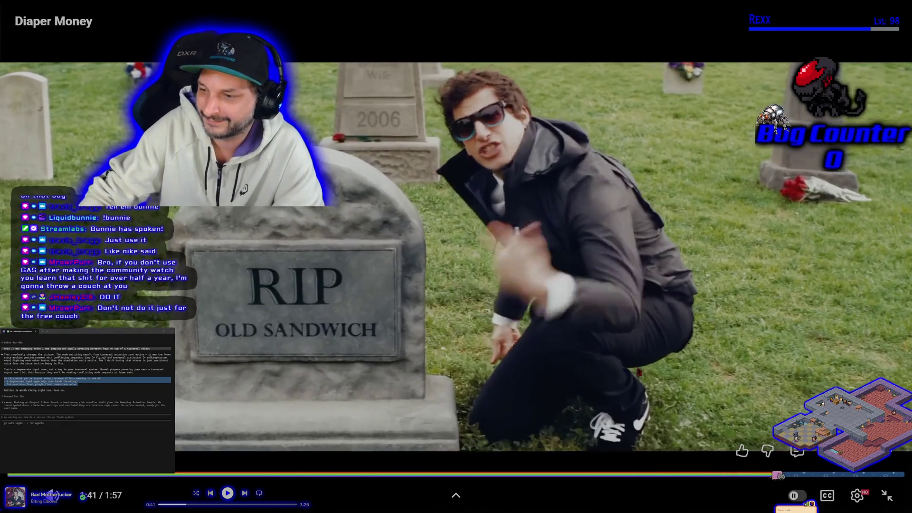
{"action": "key", "text": "Escape"}
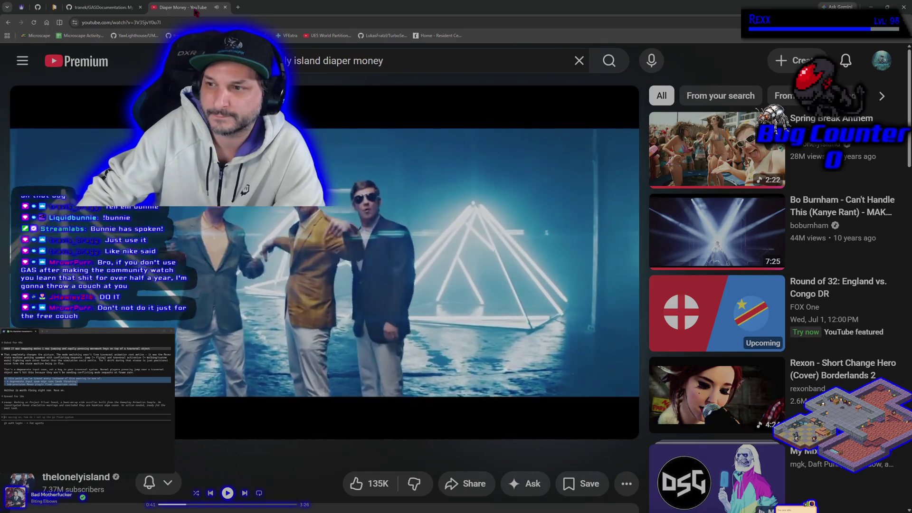
{"action": "middle_click", "coordinate": [194, 11]}
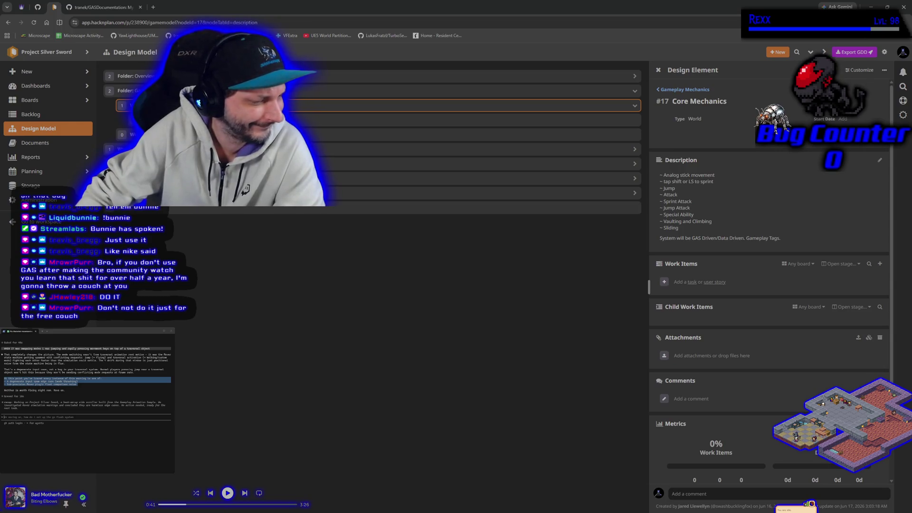
Resume the background music and skip ahead two songs
{"action": "left_click", "coordinate": [228, 493]}
{"action": "left_click", "coordinate": [245, 493]}
{"action": "left_click", "coordinate": [246, 495]}
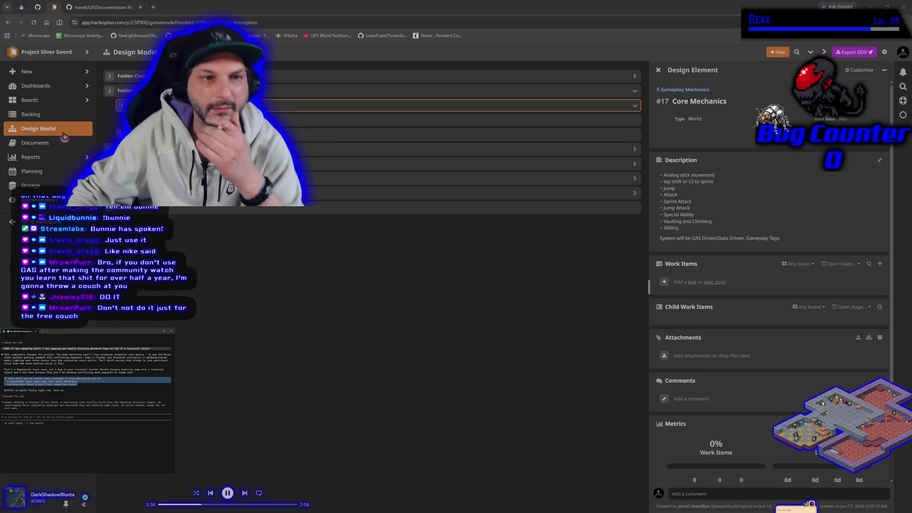
Open the Prototype board and create a new task named 'Attack'
{"action": "left_click", "coordinate": [33, 100]}
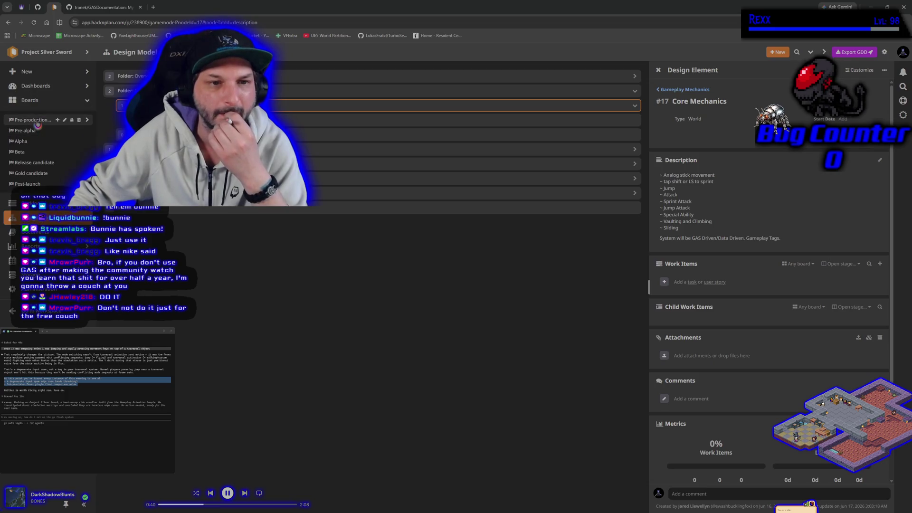
{"action": "left_click", "coordinate": [38, 131]}
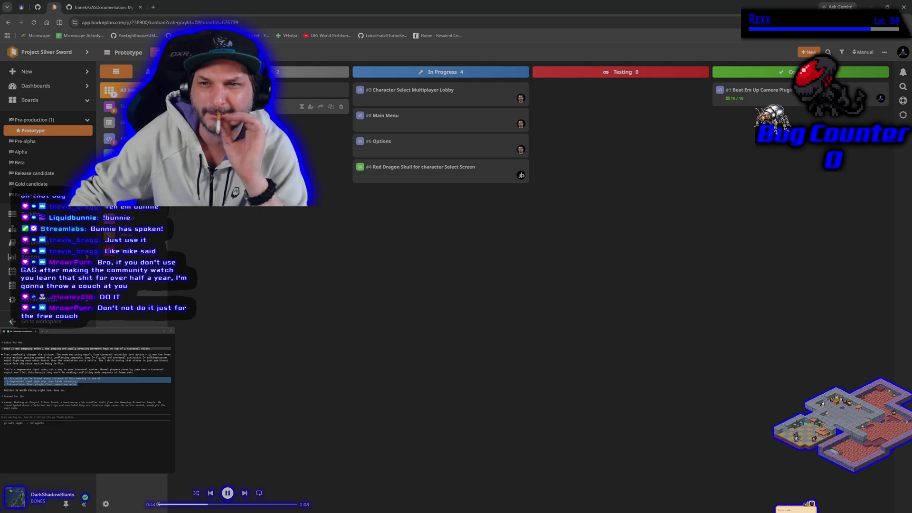
{"action": "left_click", "coordinate": [266, 106]}
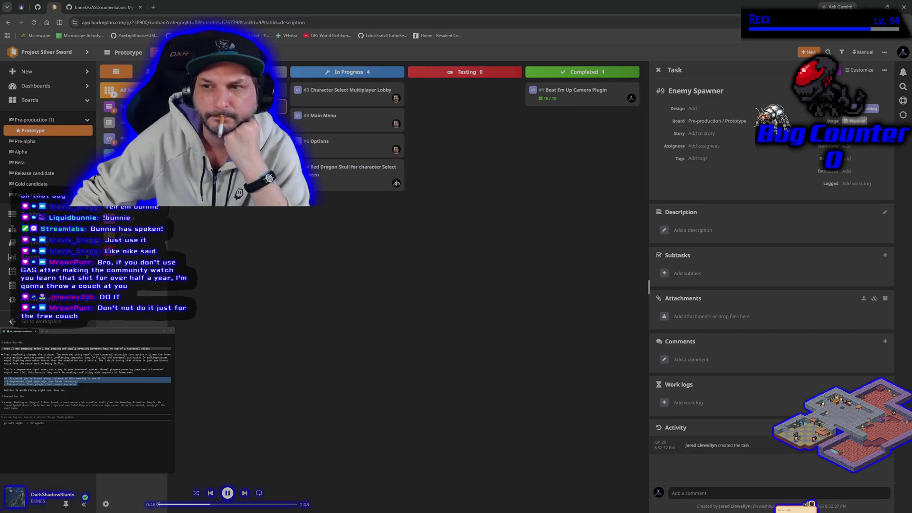
{"action": "left_click", "coordinate": [809, 52]}
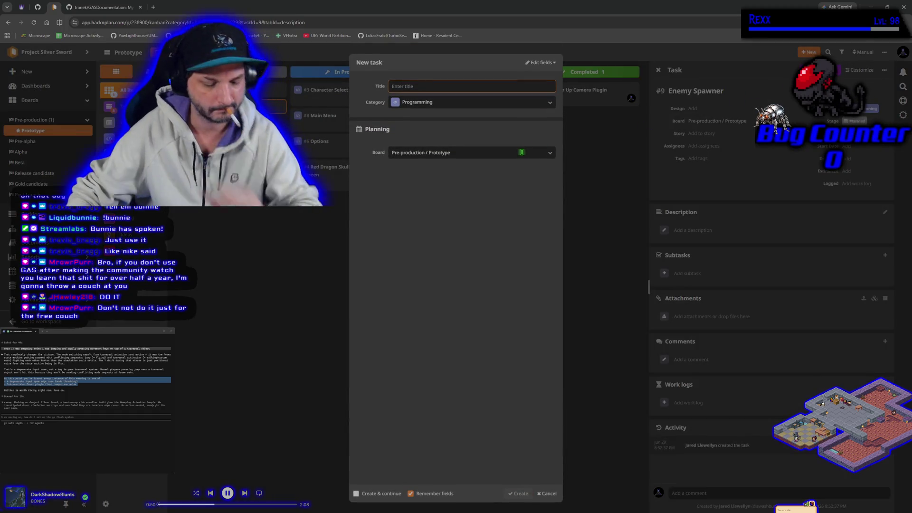
{"action": "type", "text": "Att"}
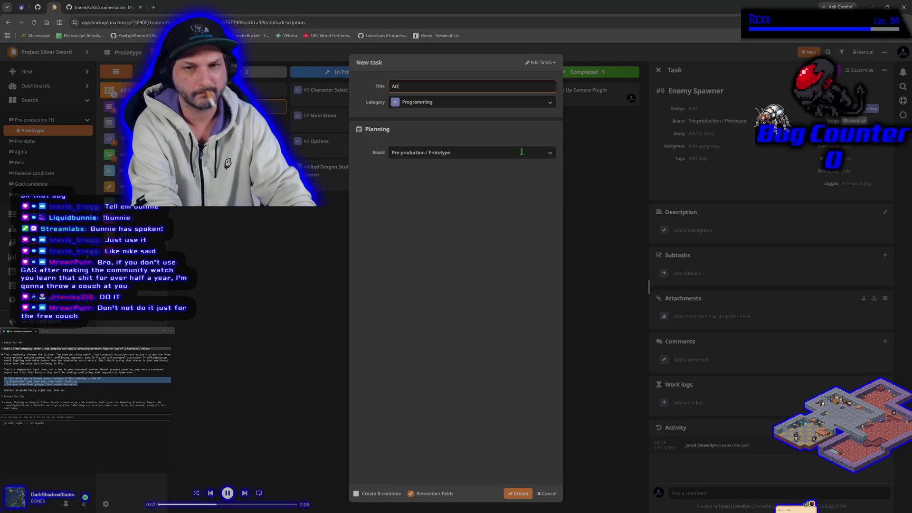
{"action": "type", "text": "ack"}
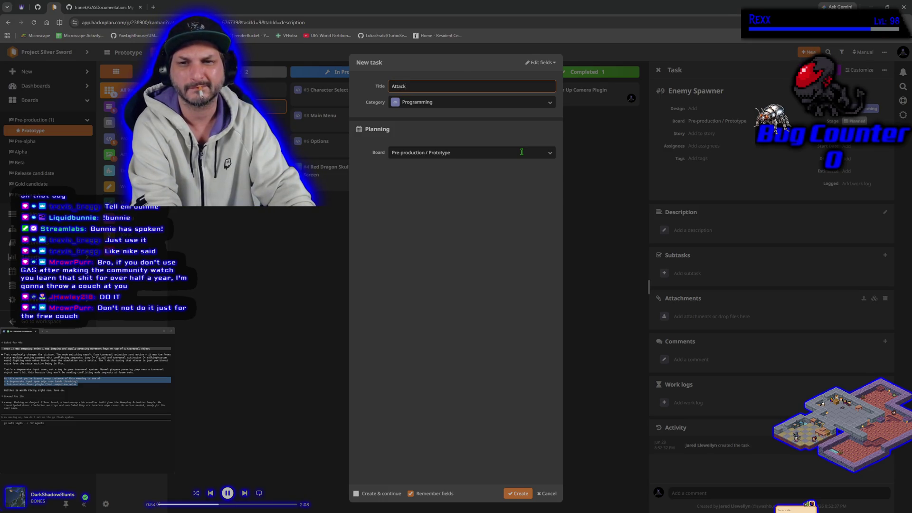
{"action": "key", "text": "Return"}
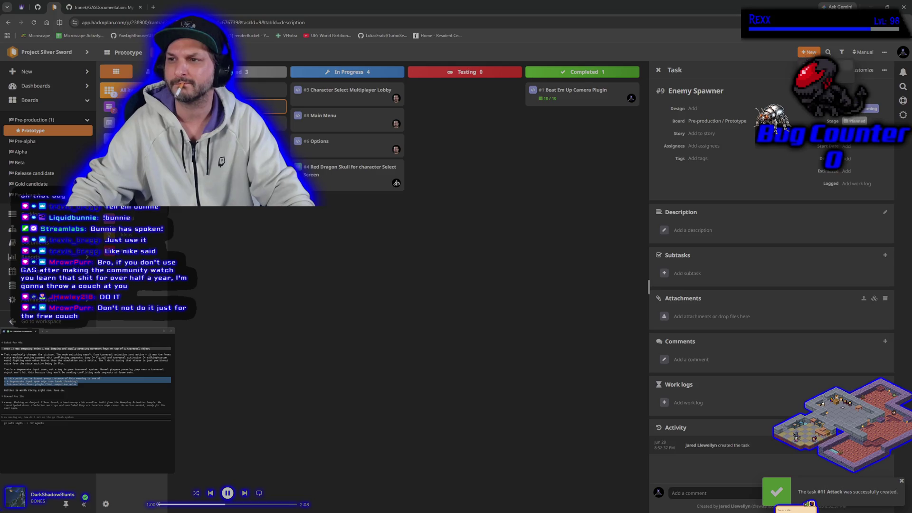
Discard an unfinished 'Sprint' task and begin editing the Attack task's title
{"action": "key", "text": "n"}
{"action": "type", "text": "Sprint"}
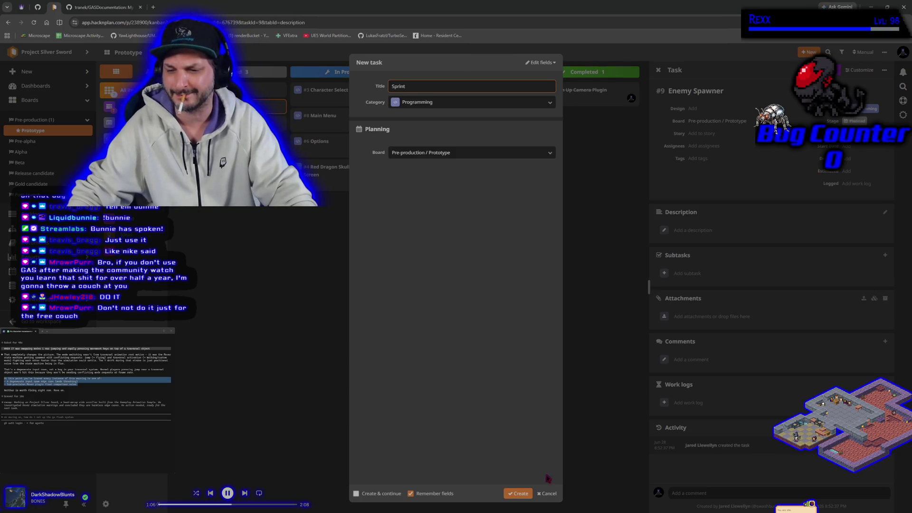
{"action": "left_click", "coordinate": [547, 493]}
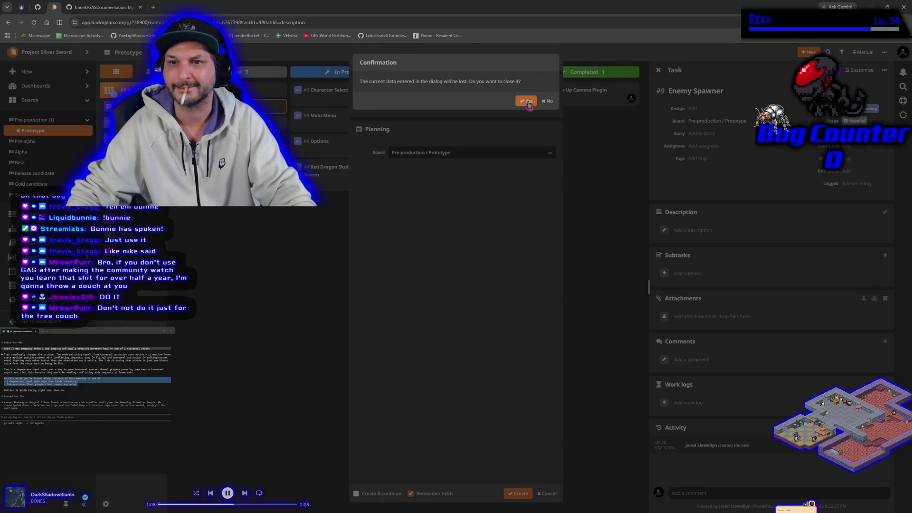
{"action": "left_click", "coordinate": [526, 101]}
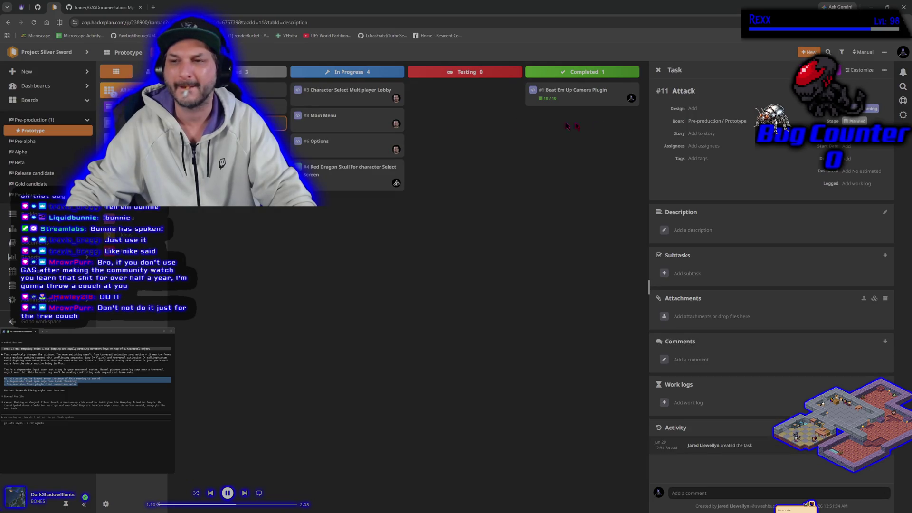
{"action": "left_click", "coordinate": [730, 91]}
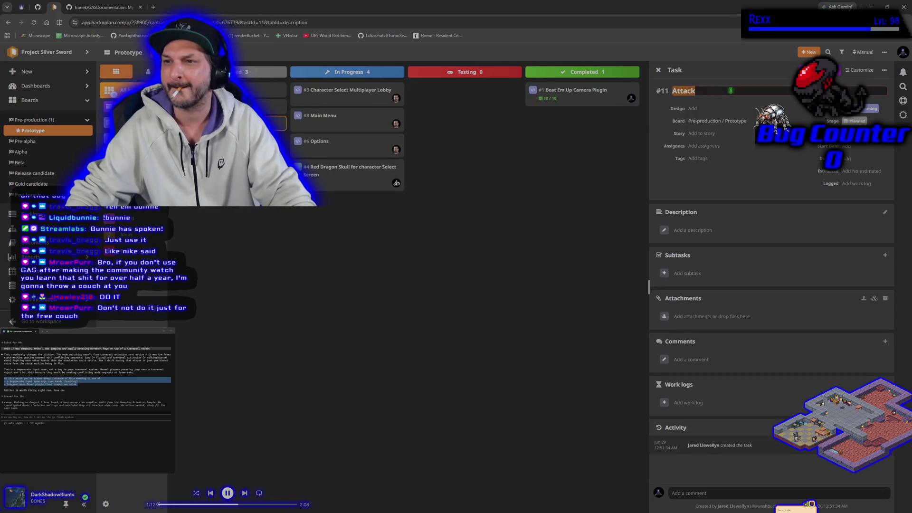
Rename the task to 'Attacks' and add a 'Light Attack' subtask
{"action": "type", "text": "s"}
{"action": "key", "text": "Return"}
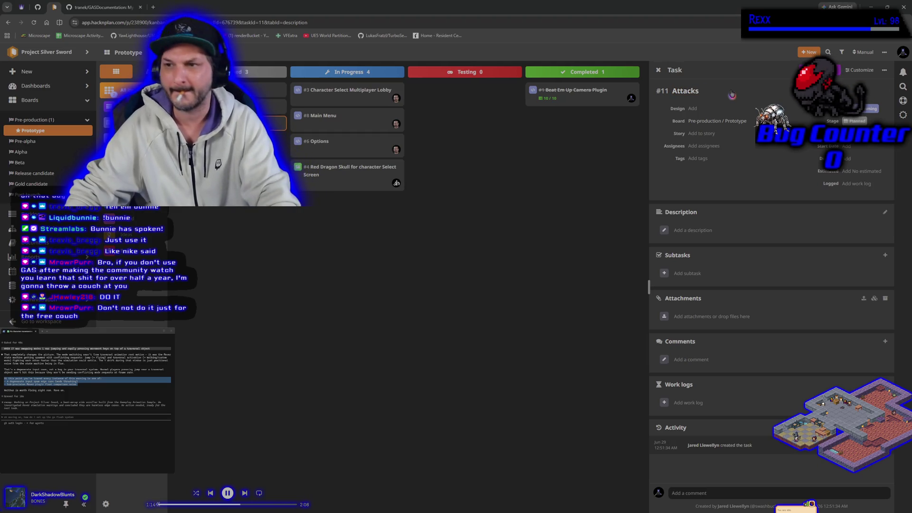
{"action": "left_click", "coordinate": [664, 273]}
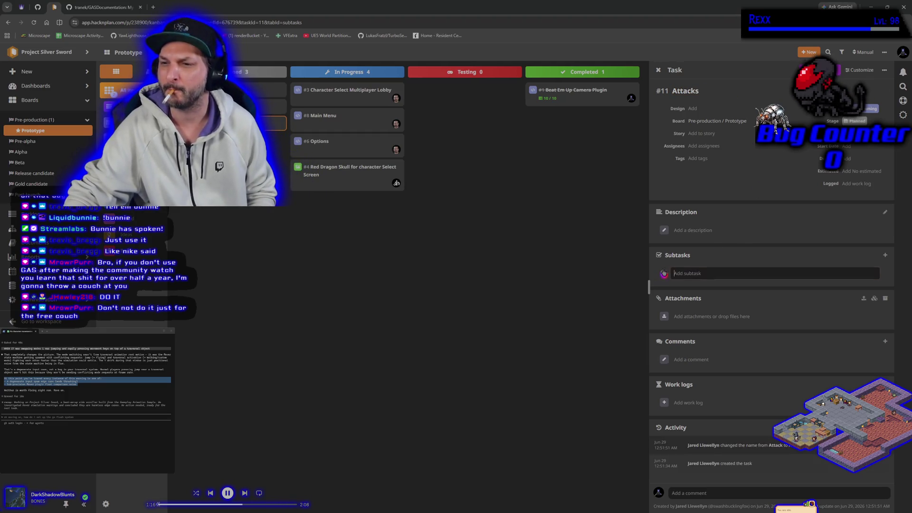
{"action": "type", "text": "Bas"}
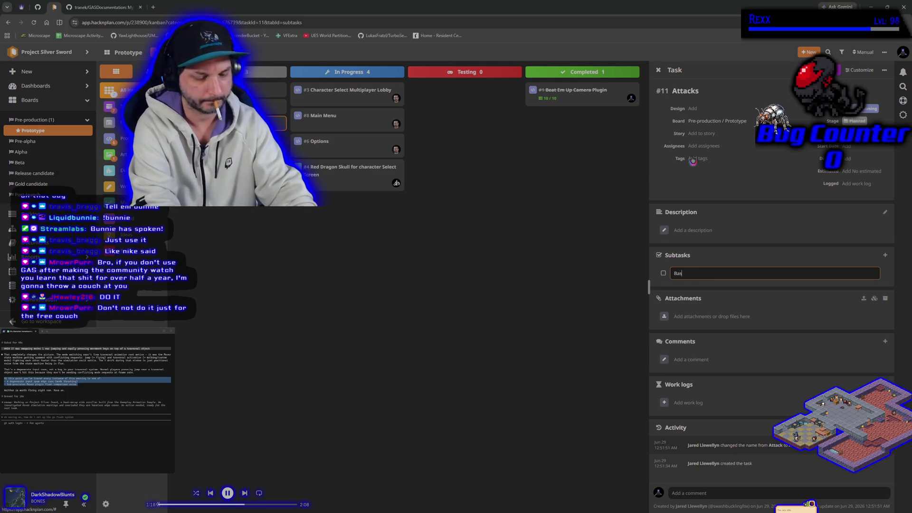
{"action": "type", "text": "ic A"}
{"action": "key", "text": "BackSpace"}
{"action": "key", "text": "BackSpace"}
{"action": "key", "text": "BackSpace"}
{"action": "type", "text": "Light"}
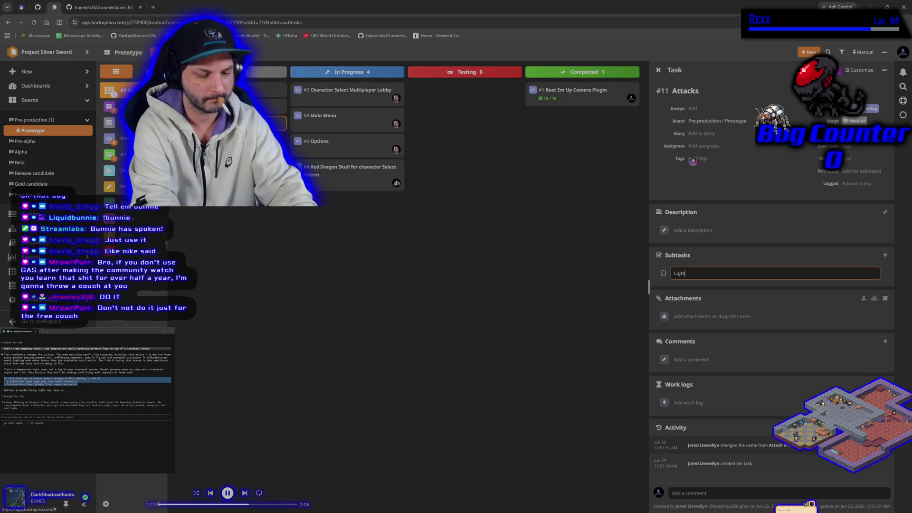
{"action": "type", "text": " Attack"}
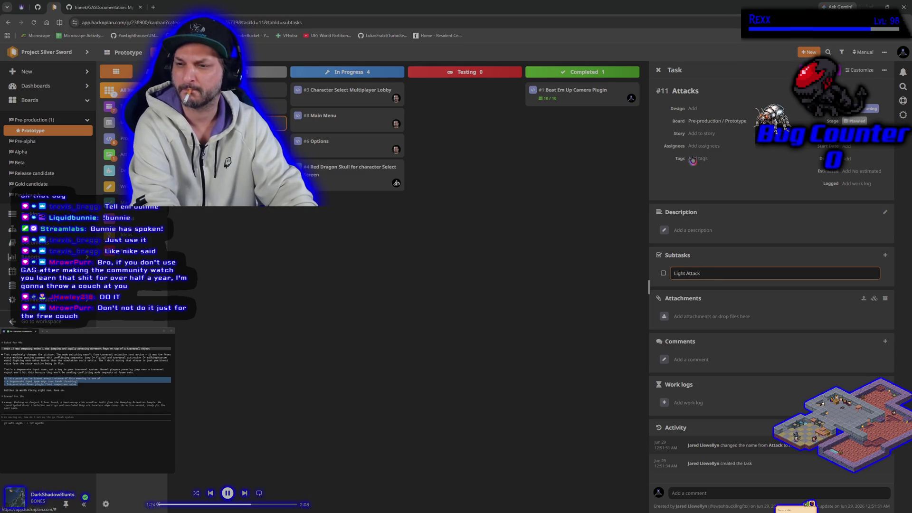
{"action": "key", "text": "Return"}
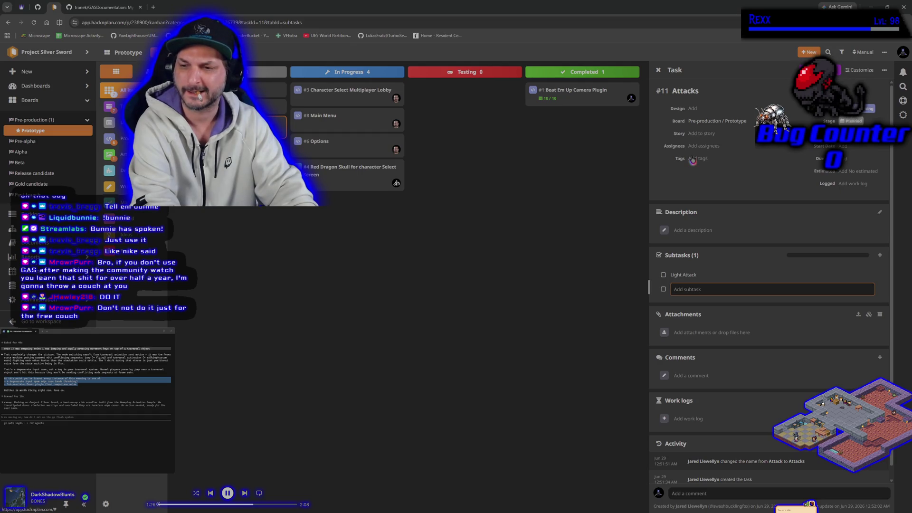
Add 'Jump Attack' and 'Sprint Attack' subtasks to the Attacks task
{"action": "type", "text": "Sprint"}
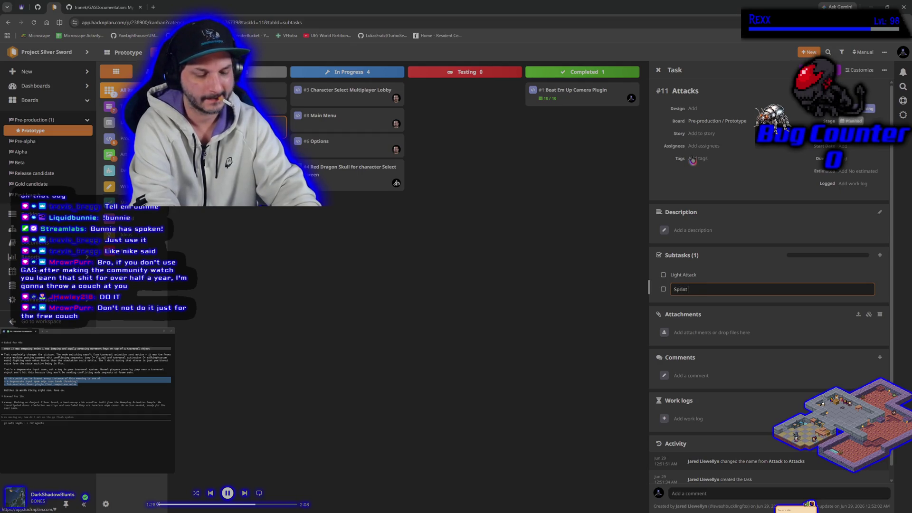
{"action": "type", "text": " Aack"}
{"action": "key", "text": "BackSpace"}
{"action": "key", "text": "BackSpace"}
{"action": "key", "text": "BackSpace"}
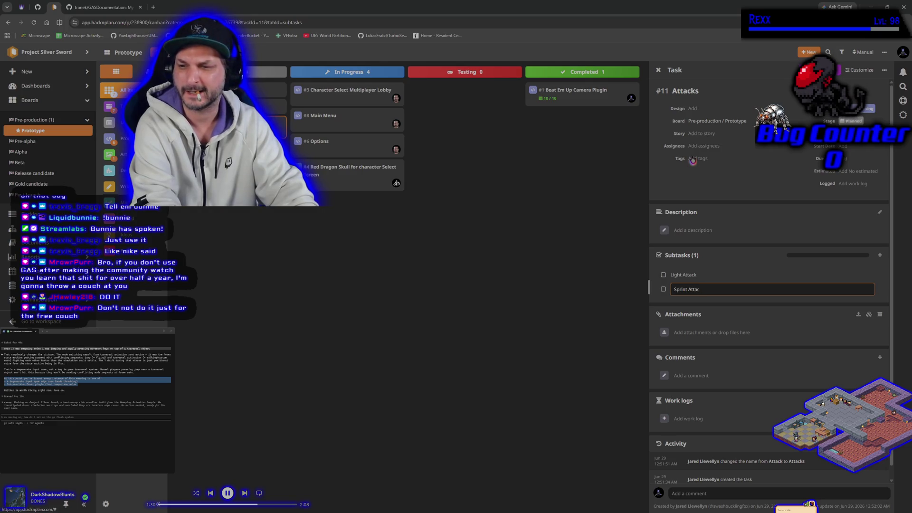
{"action": "type", "text": "Jump"}
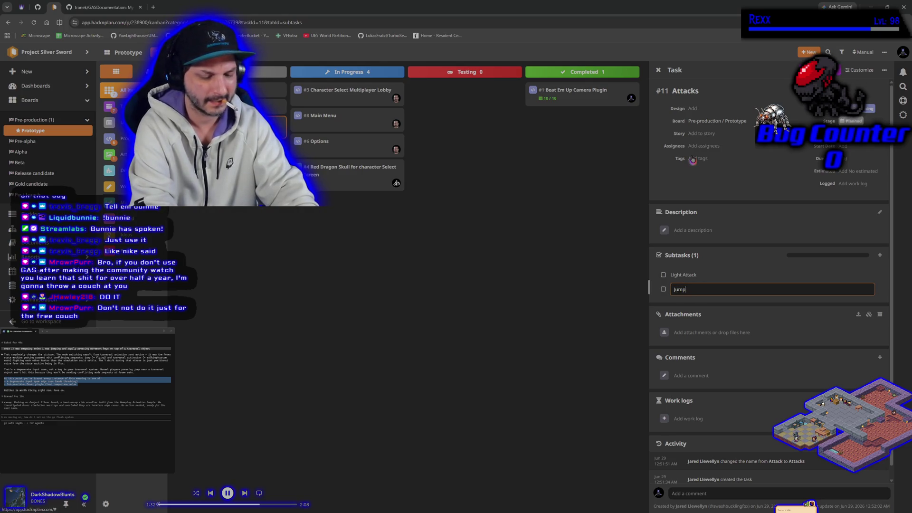
{"action": "type", "text": " Attack"}
{"action": "key", "text": "Return"}
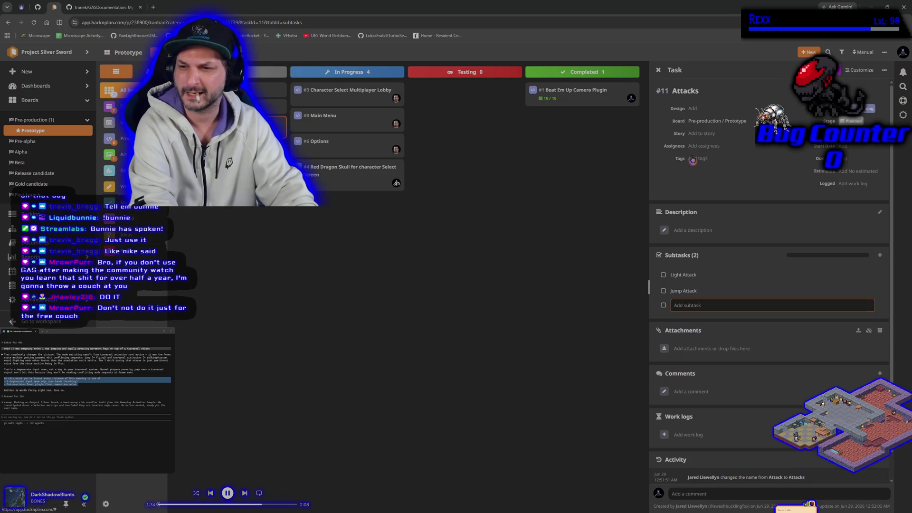
{"action": "type", "text": "Sprint A"}
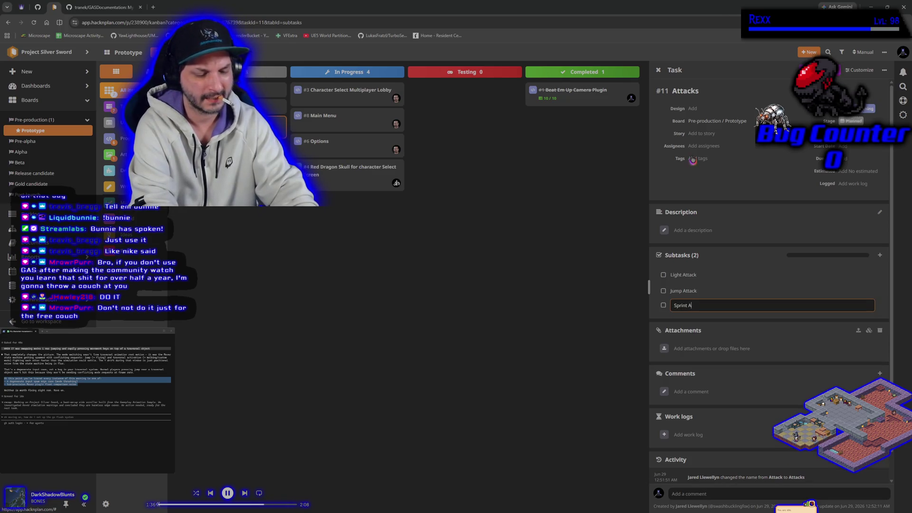
{"action": "type", "text": "ttack"}
{"action": "key", "text": "Return"}
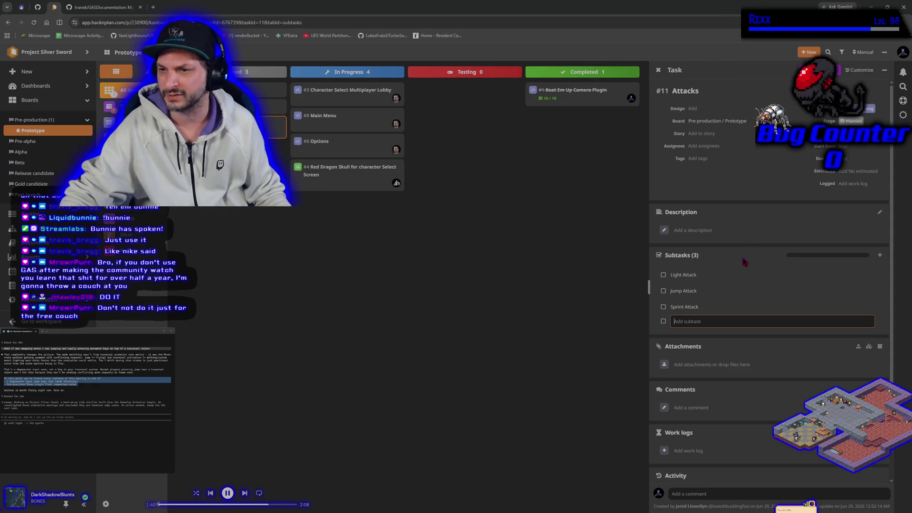
{"action": "left_click", "coordinate": [715, 265]}
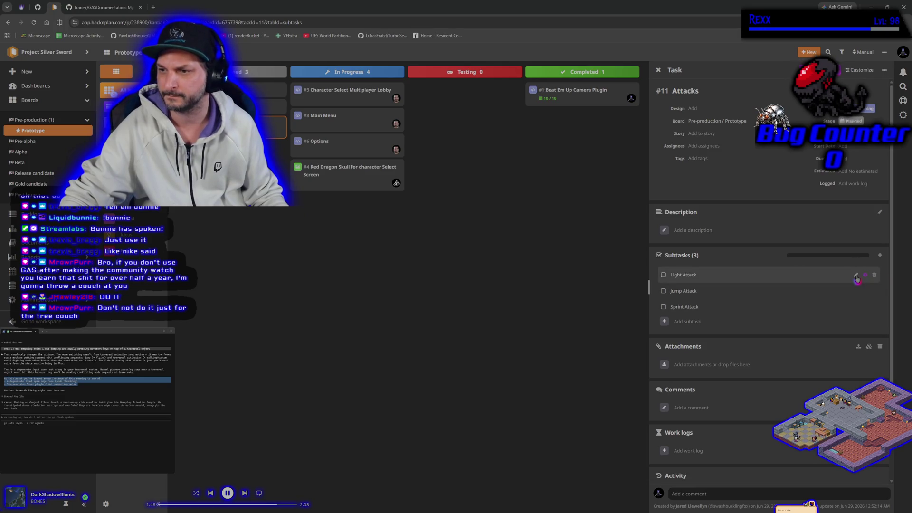
Rename the 'Light Attack' subtask to 'Attack' by deleting 'Light'
{"action": "left_click", "coordinate": [690, 274]}
{"action": "left_click", "coordinate": [738, 266]}
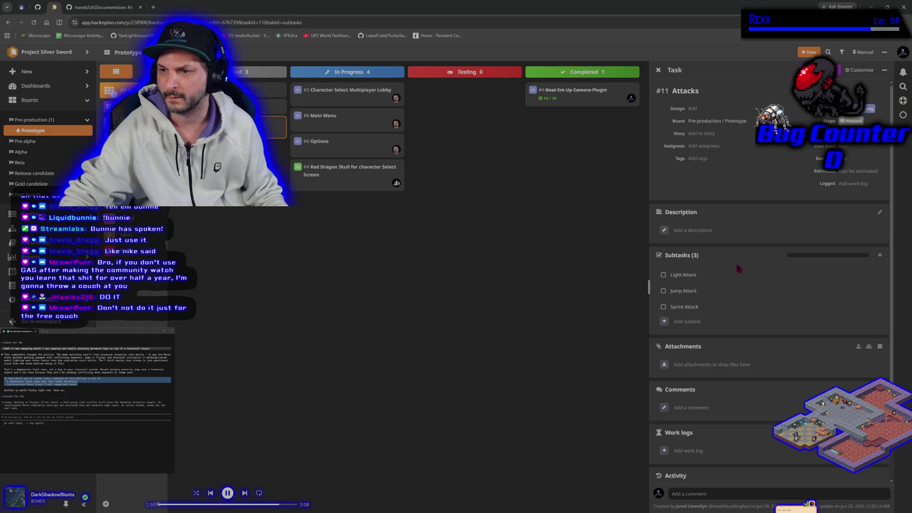
{"action": "mouse_move", "coordinate": [739, 277]}
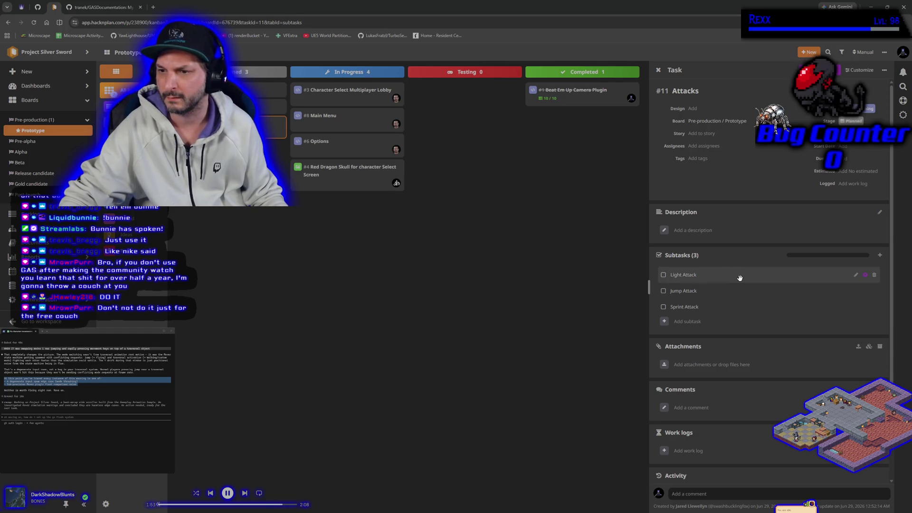
{"action": "left_click", "coordinate": [855, 275]}
{"action": "double_click", "coordinate": [680, 275]}
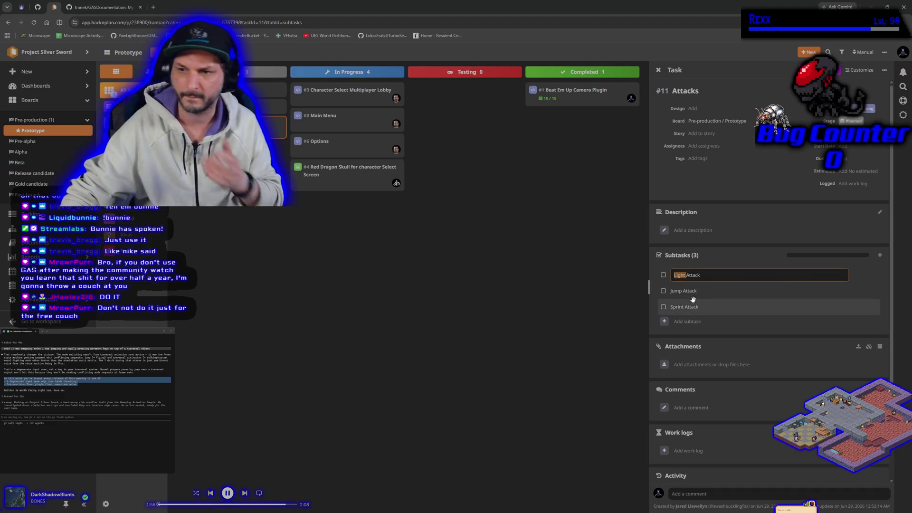
{"action": "key", "text": "BackSpace"}
{"action": "key", "text": "Return"}
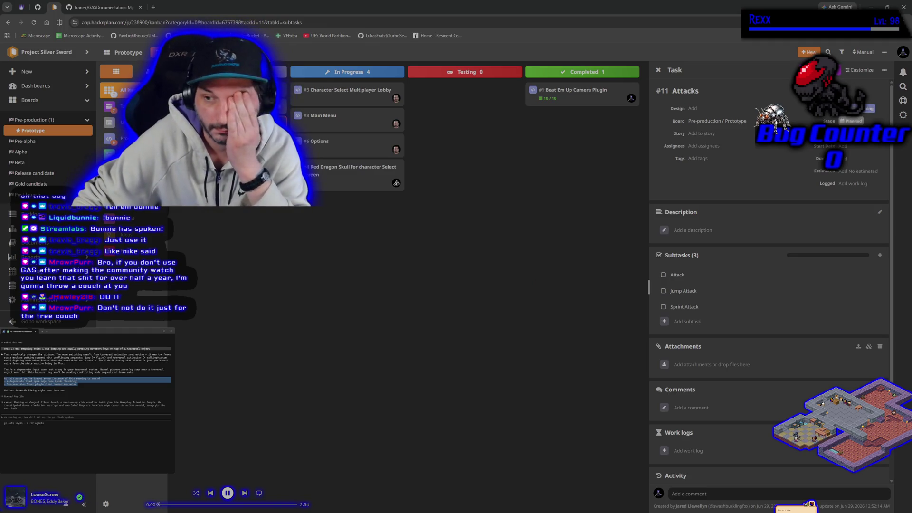
Close the Attacks task details and start a new task on the Prototype board
{"action": "left_click", "coordinate": [687, 322]}
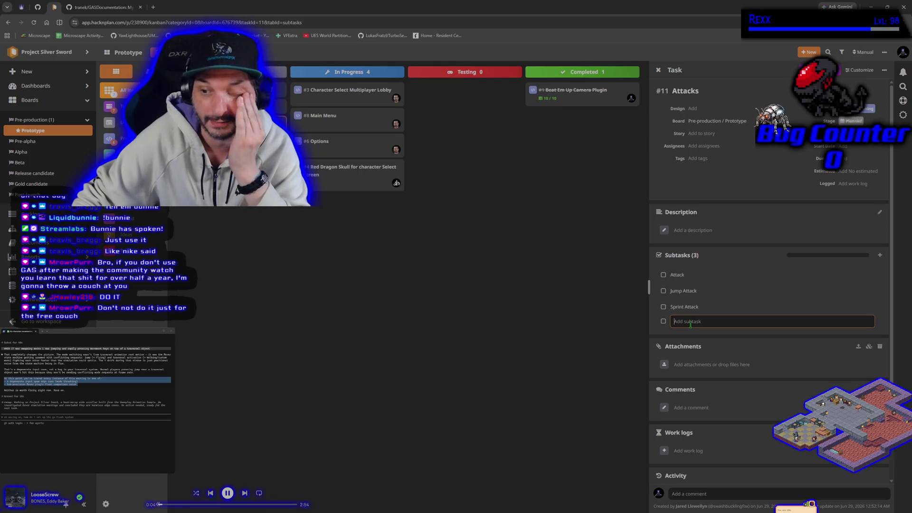
{"action": "left_click", "coordinate": [371, 300]}
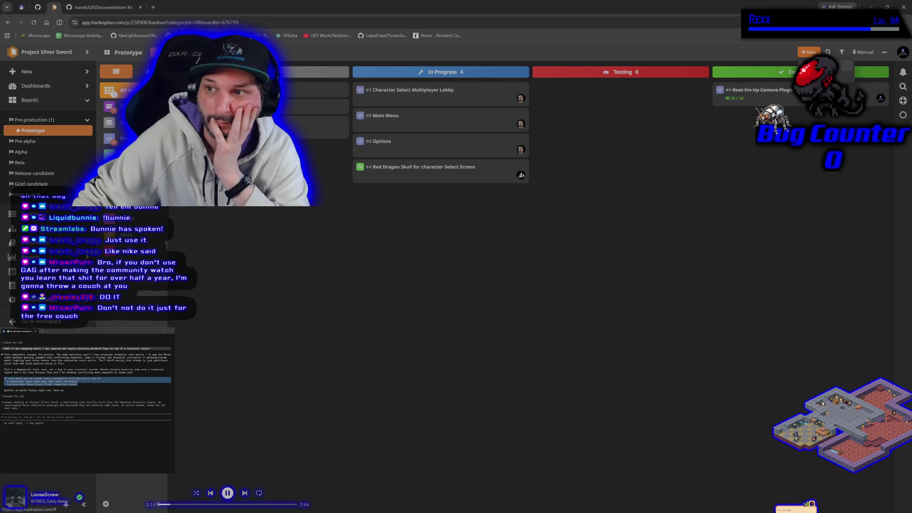
{"action": "left_click", "coordinate": [809, 52]}
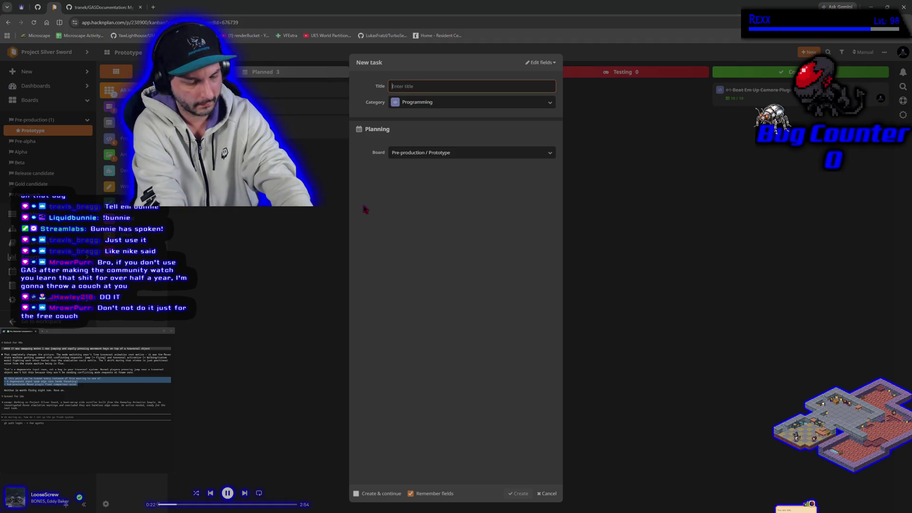
Create the Programming task 'Set up Rama Melee for Melee Attack Collisions'
{"action": "type", "text": "Set up Rama Me"}
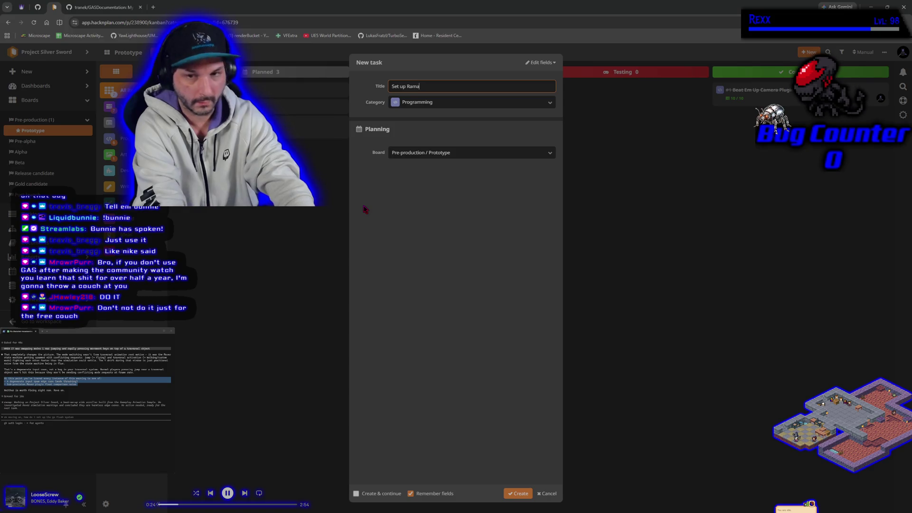
{"action": "type", "text": "lee for "}
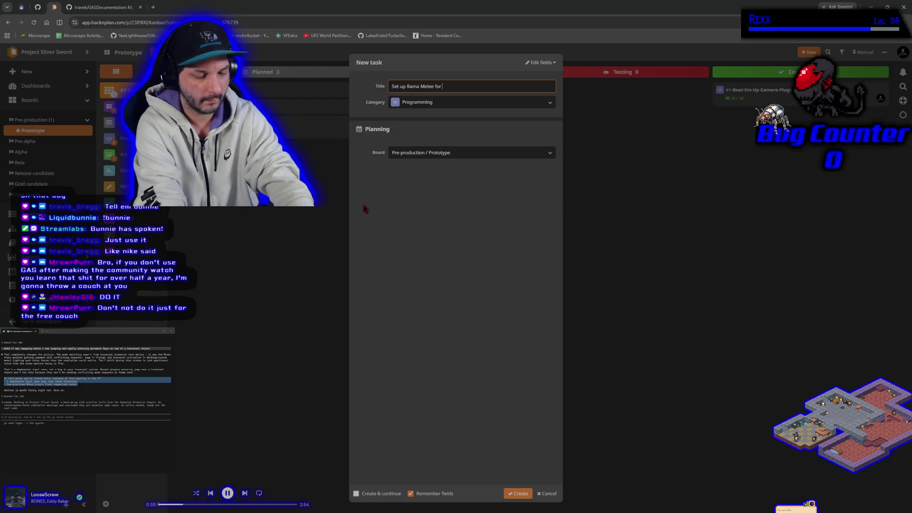
{"action": "type", "text": "Attack Collisio"}
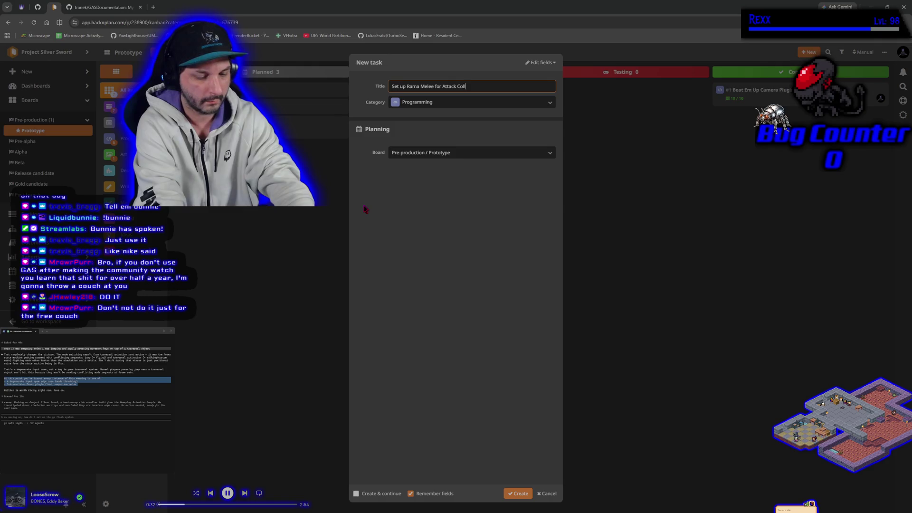
{"action": "type", "text": "ns"}
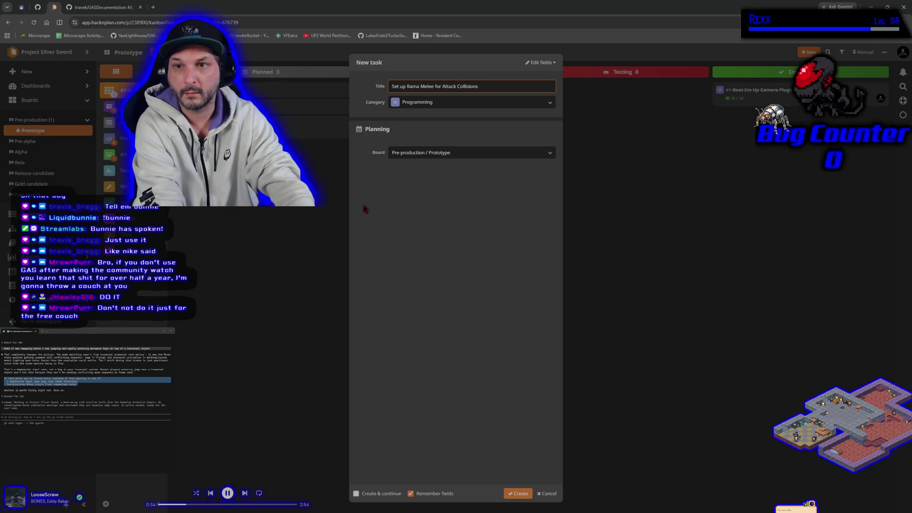
{"action": "key", "text": "BackSpace"}
{"action": "key", "text": "BackSpace"}
{"action": "key", "text": "BackSpace"}
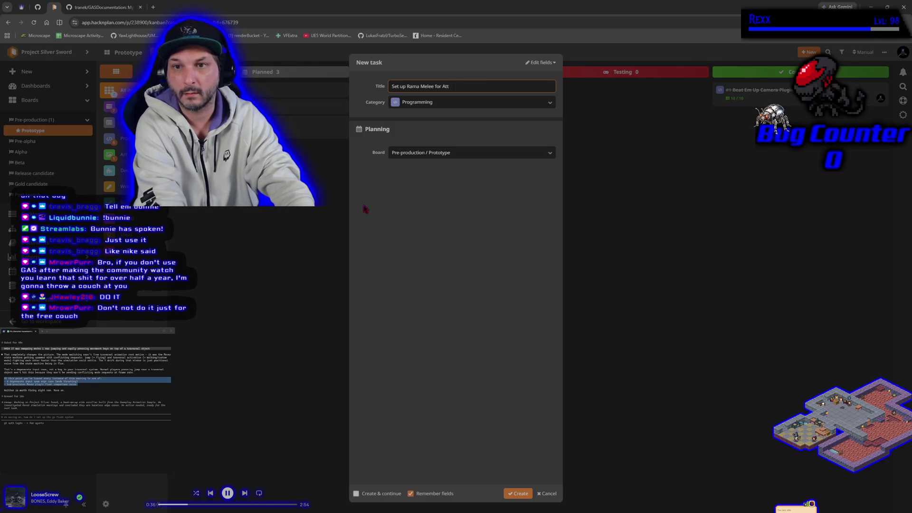
{"action": "type", "text": "Melee Attack"}
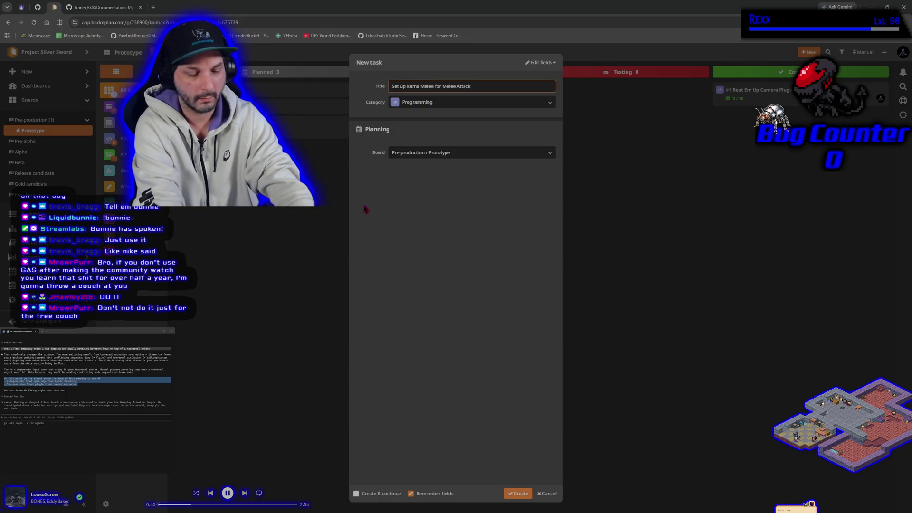
{"action": "type", "text": " Collisions"}
{"action": "key", "text": "Return"}
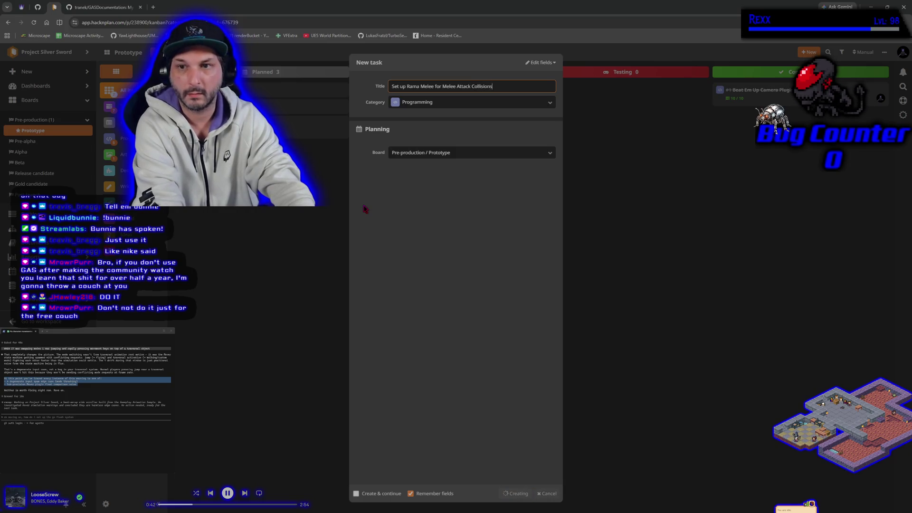
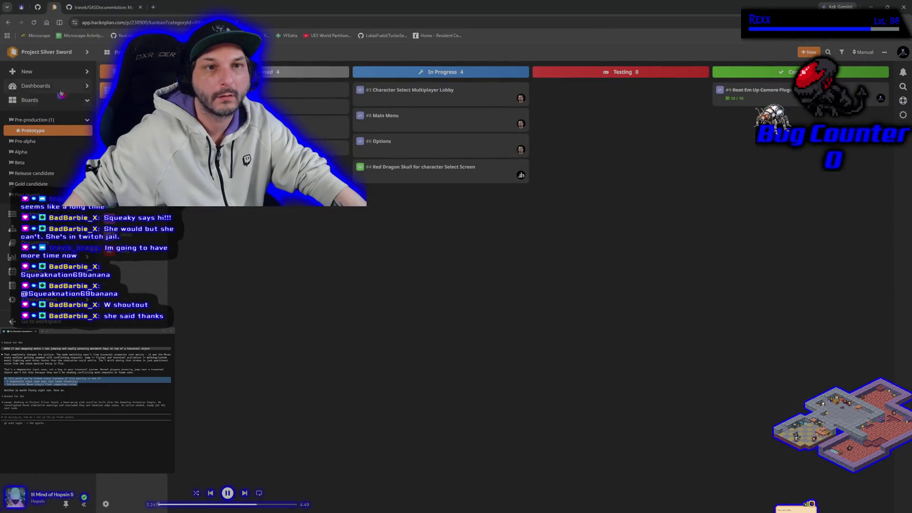
Open the 'Setting Up a Project Using GAS' section of the GASDocumentation page on GitHub
{"action": "left_click", "coordinate": [83, 10]}
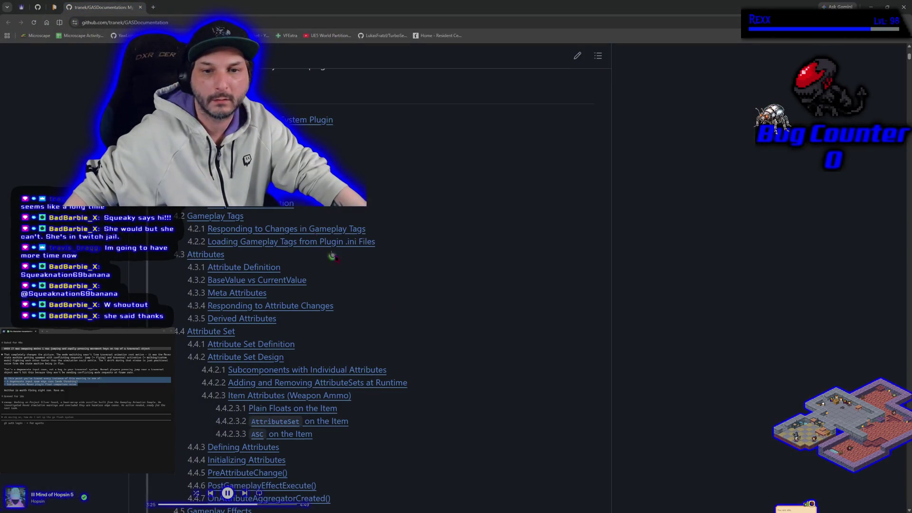
{"action": "scroll", "coordinate": [454, 347], "scroll_direction": "up", "scroll_amount": 3}
{"action": "scroll", "coordinate": [453, 347], "scroll_direction": "down", "scroll_amount": 1}
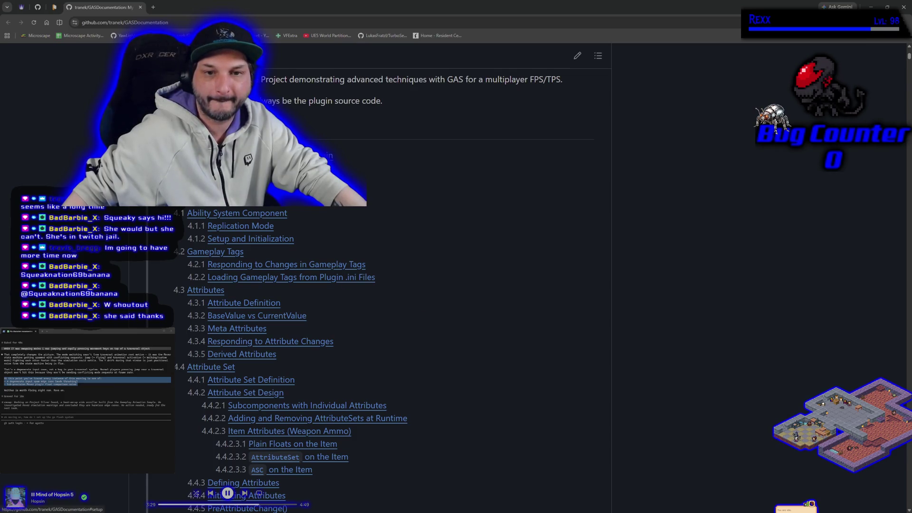
{"action": "left_click", "coordinate": [228, 188]}
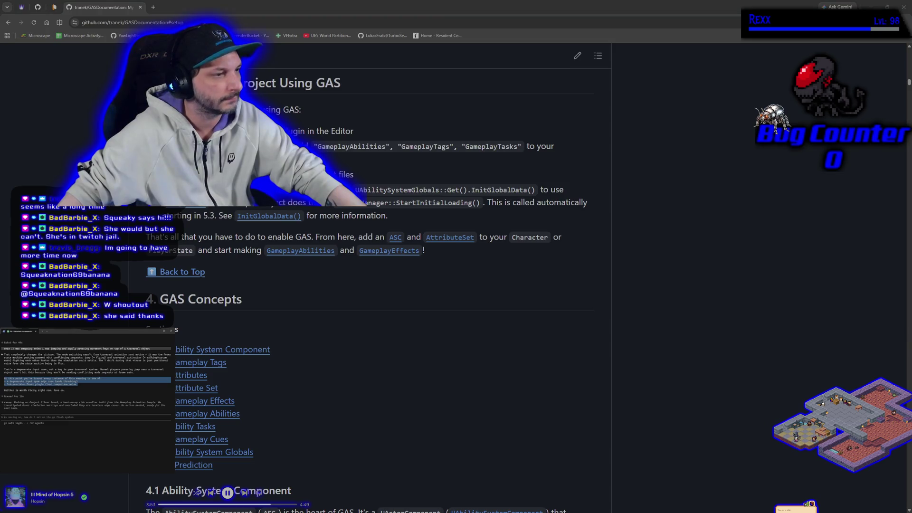
Ask the AI assistant whether it can read HacknPlan, then go back to the kanban board
{"action": "left_click", "coordinate": [66, 422]}
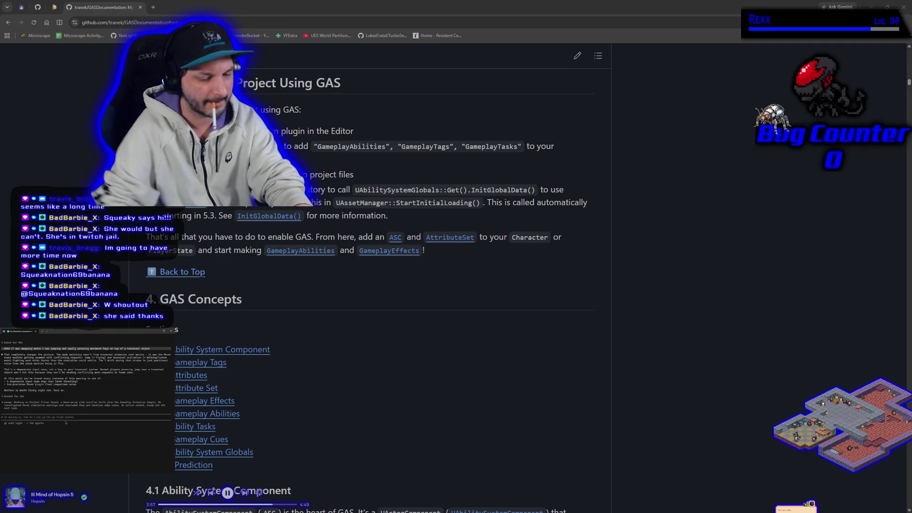
{"action": "type", "text": "are"}
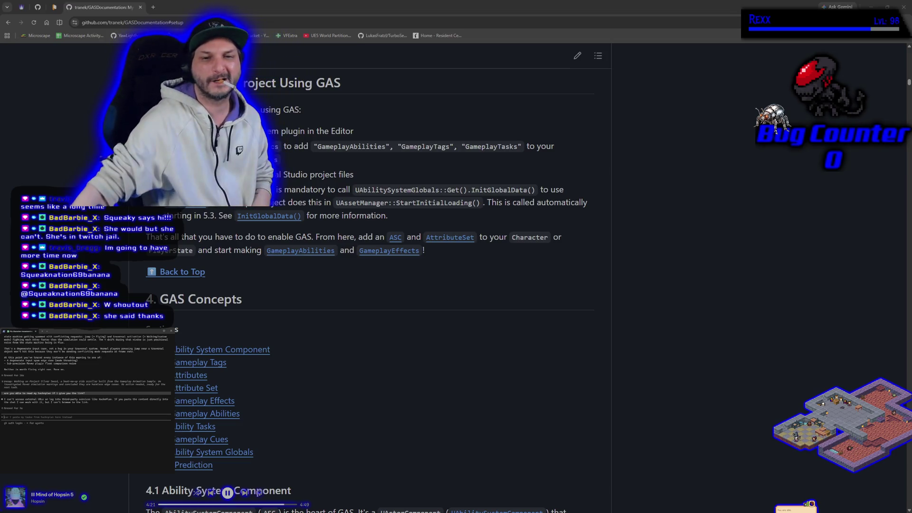
{"action": "left_click", "coordinate": [54, 7]}
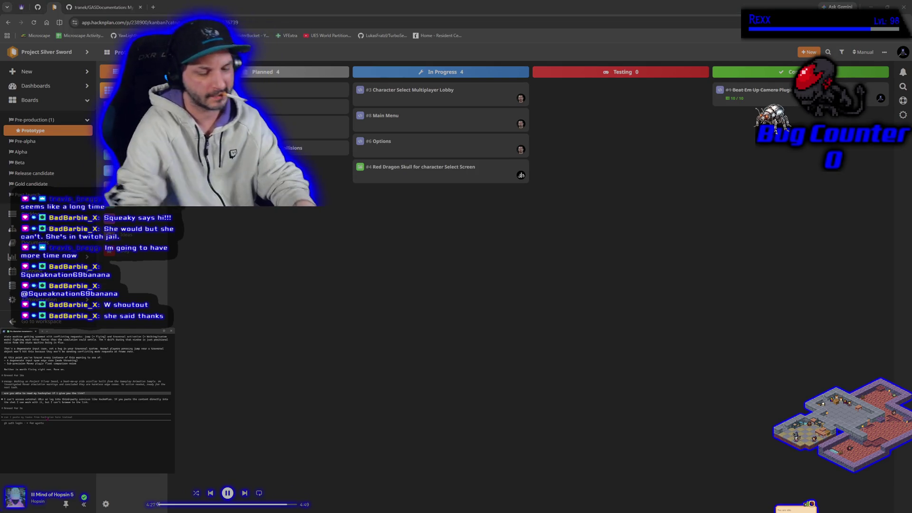
Tell Claude Code the HacknPlan framework is done and next tickets are being reviewed
{"action": "type", "text": "ok so the beatem"}
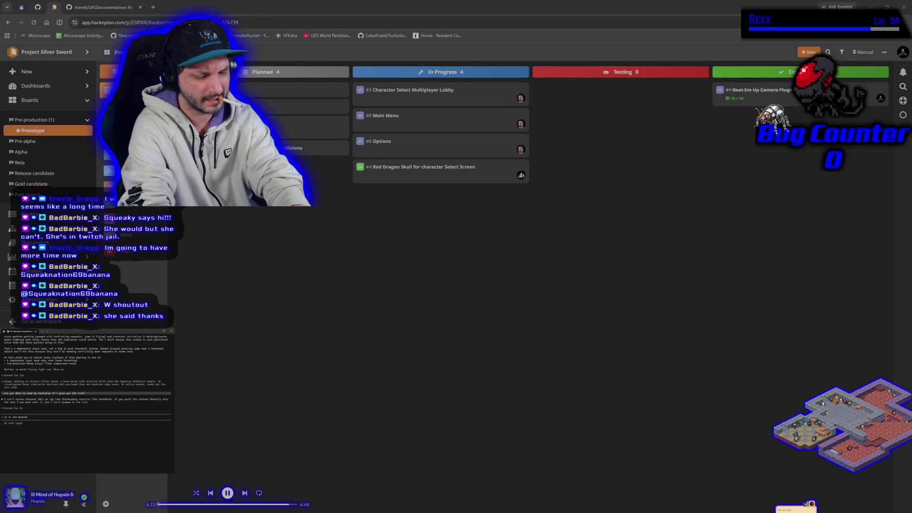
{"action": "type", "text": "up"}
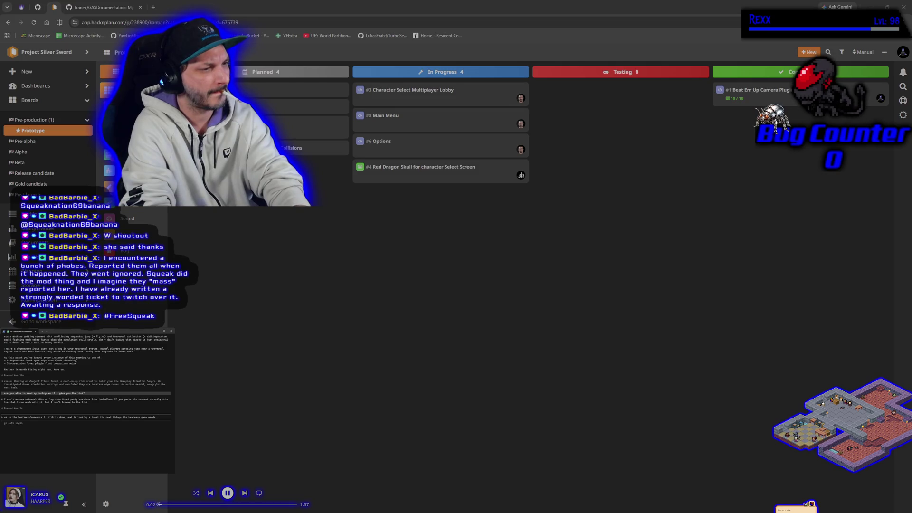
{"action": "key", "text": "Return"}
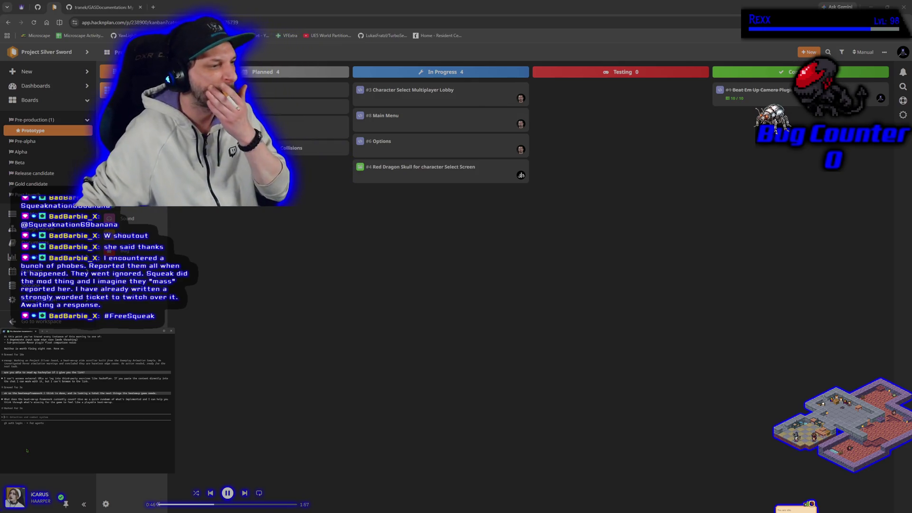
Ask Claude Code to look at the beatemupframework plugin and camera in the project
{"action": "type", "text": "the c"}
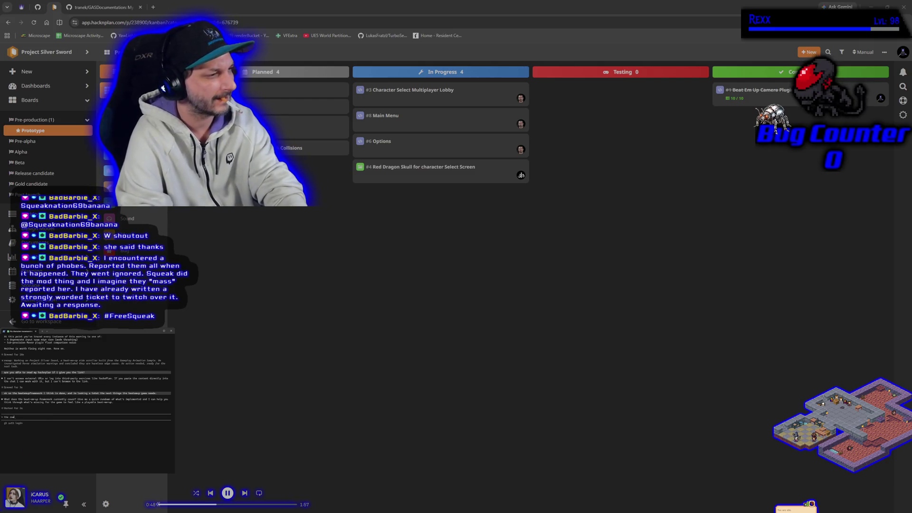
{"action": "type", "text": "amera and levels,"}
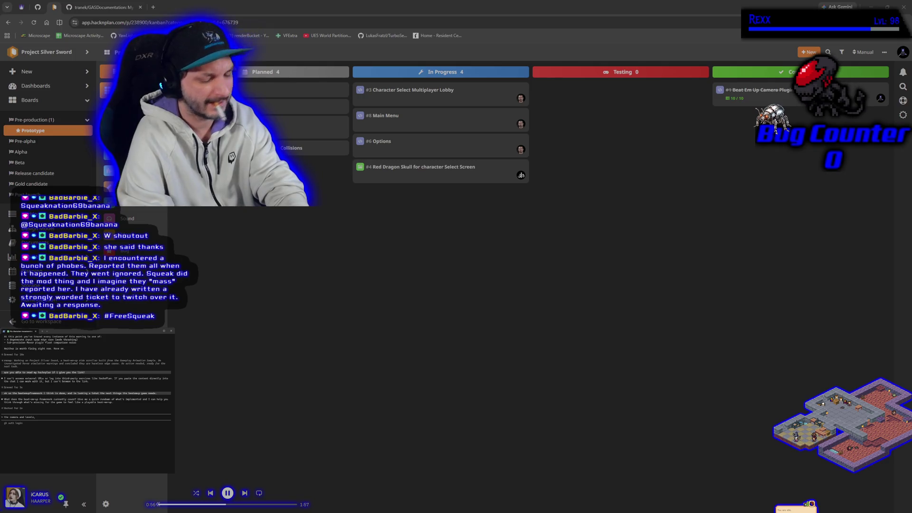
{"action": "type", "text": " look at beatemupframework plug"}
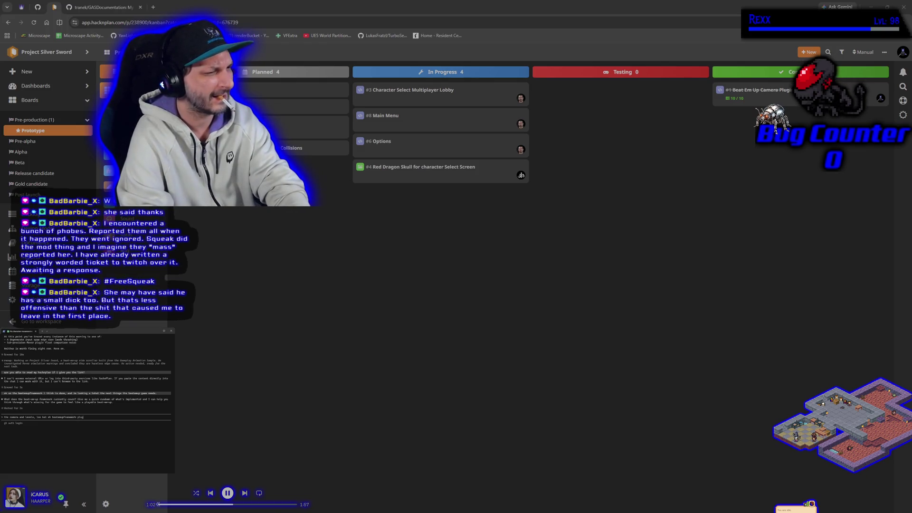
{"action": "type", "text": "n the "}
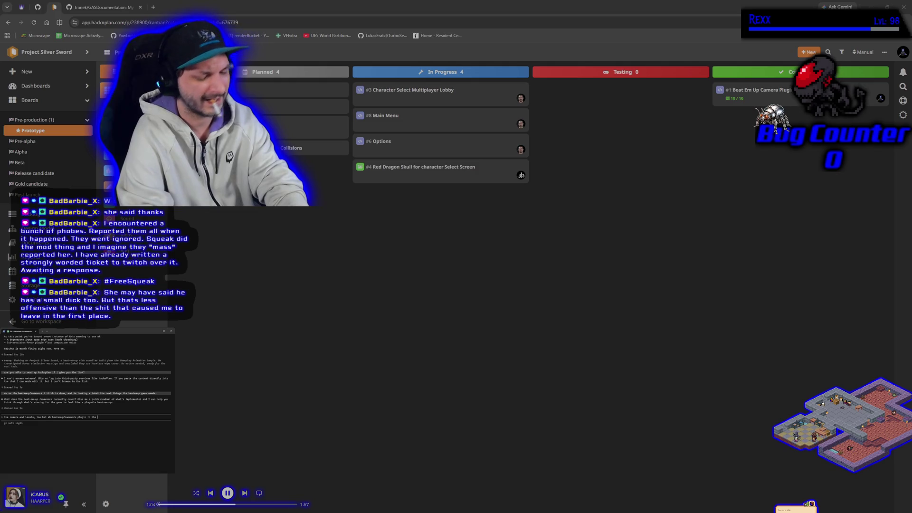
{"action": "type", "text": "project"}
{"action": "key", "text": "Return"}
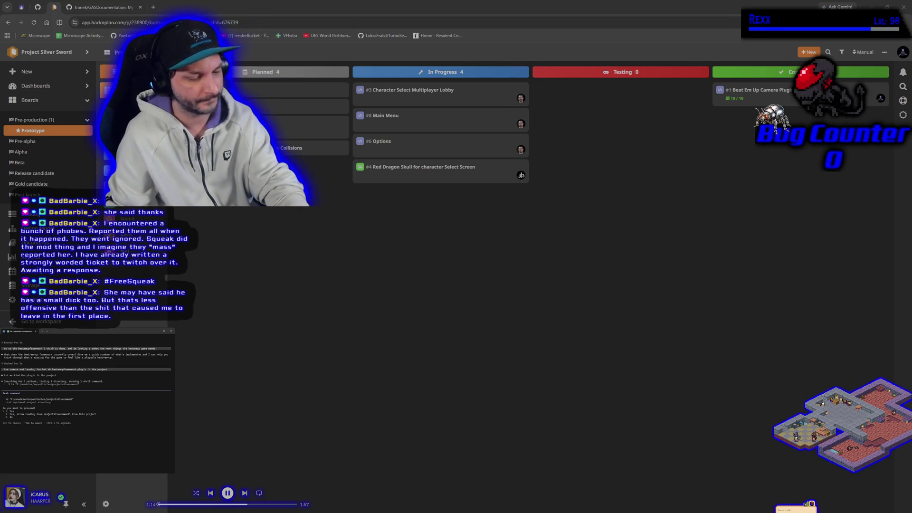
Approve each search, listing and plugin file-reading command, then draft 'lets start with enemies'
{"action": "key", "text": "Return"}
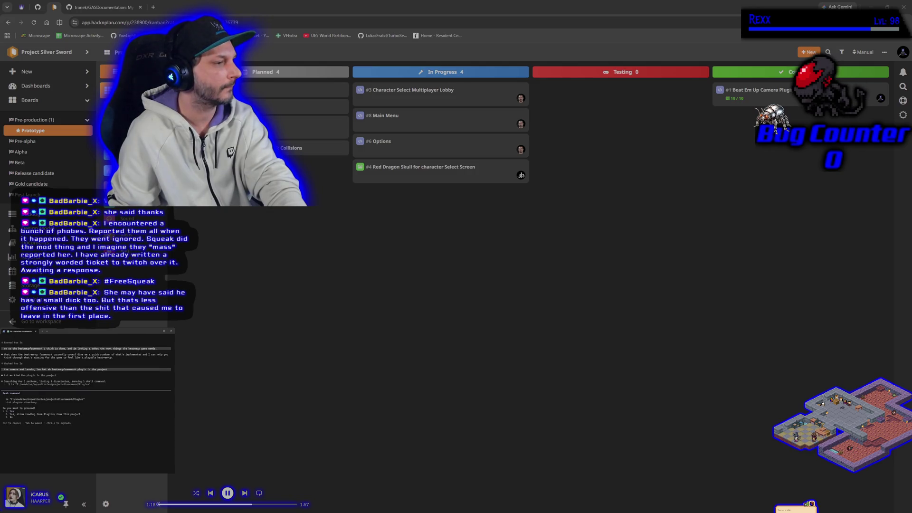
{"action": "key", "text": "Return"}
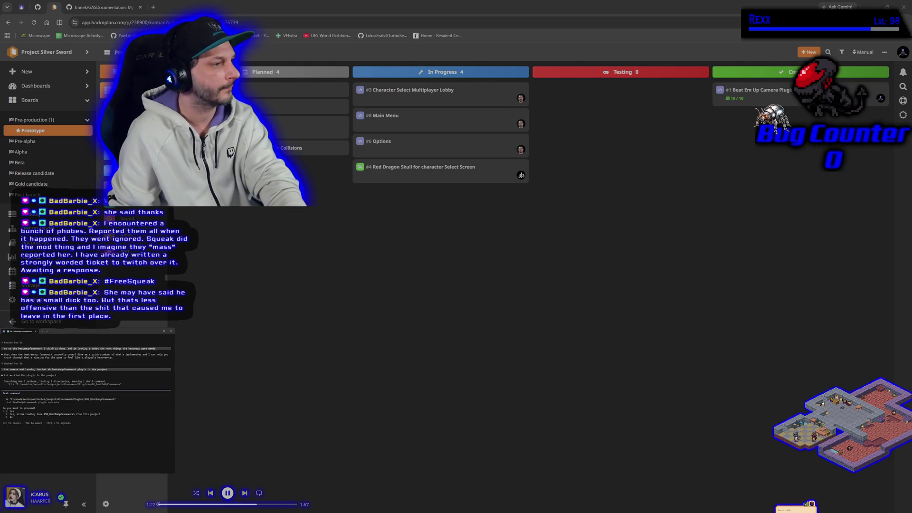
{"action": "key", "text": "Return"}
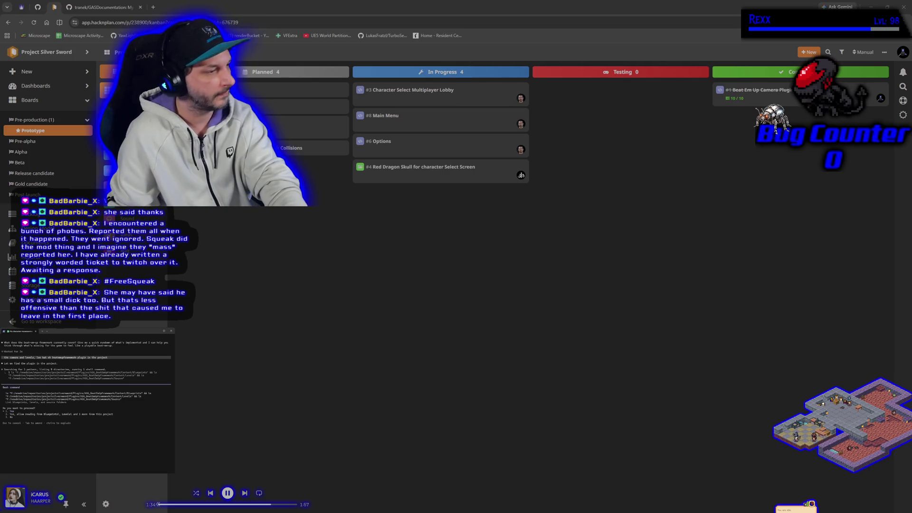
{"action": "key", "text": "Return"}
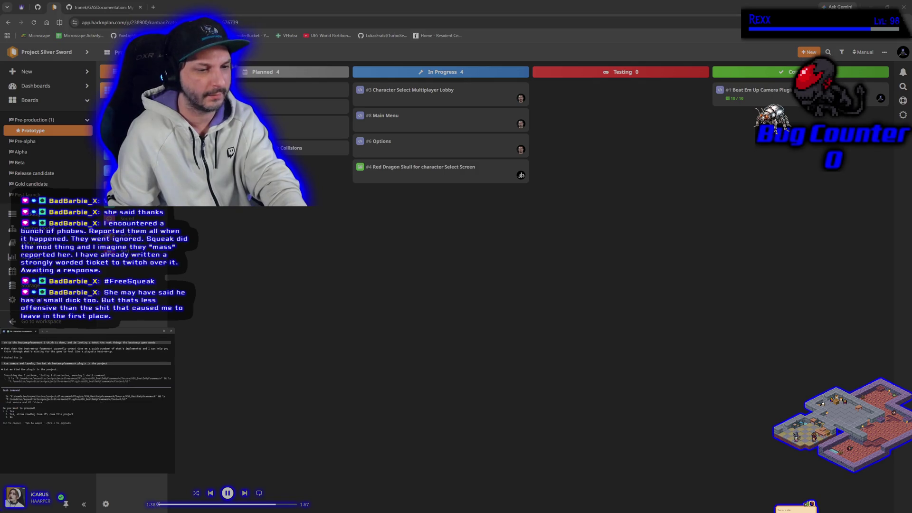
{"action": "key", "text": "Return"}
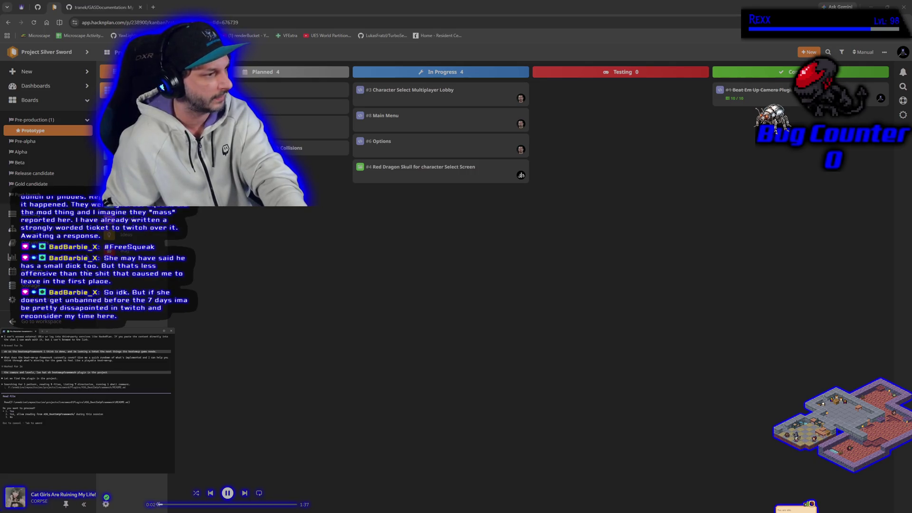
{"action": "key", "text": "Return"}
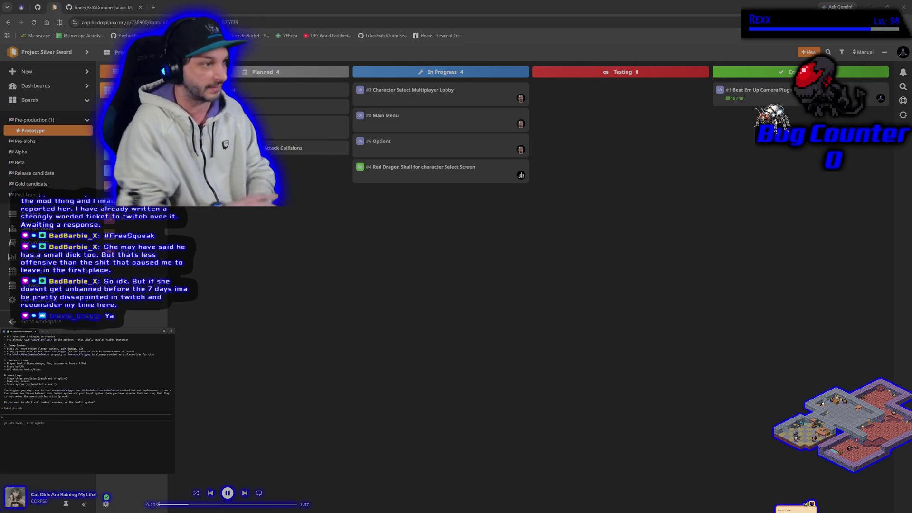
{"action": "type", "text": "lets start with enemies"}
{"action": "scroll", "coordinate": [75, 391], "scroll_direction": "up", "scroll_amount": 1}
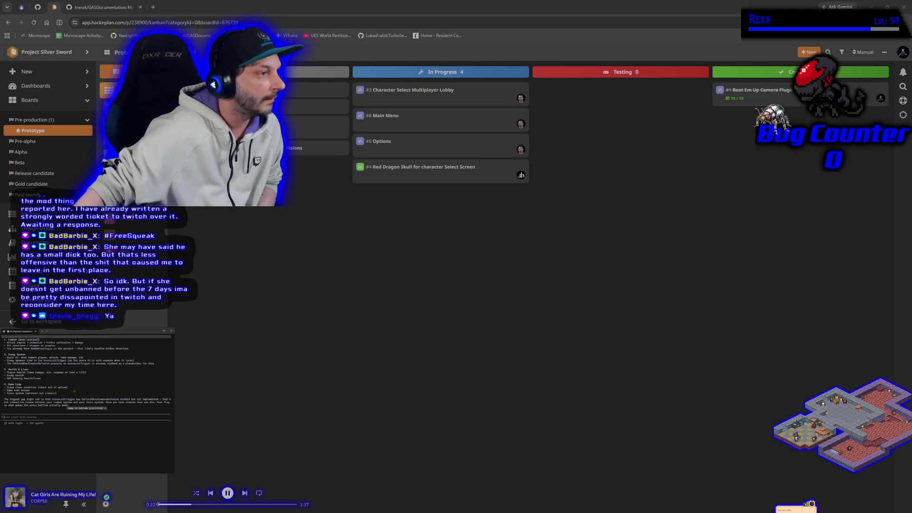
Center the Claude Code window and adjust its height until the full Combat, Enemy, Health, Game Loop reply fits
{"action": "scroll", "coordinate": [75, 391], "scroll_direction": "up", "scroll_amount": 3}
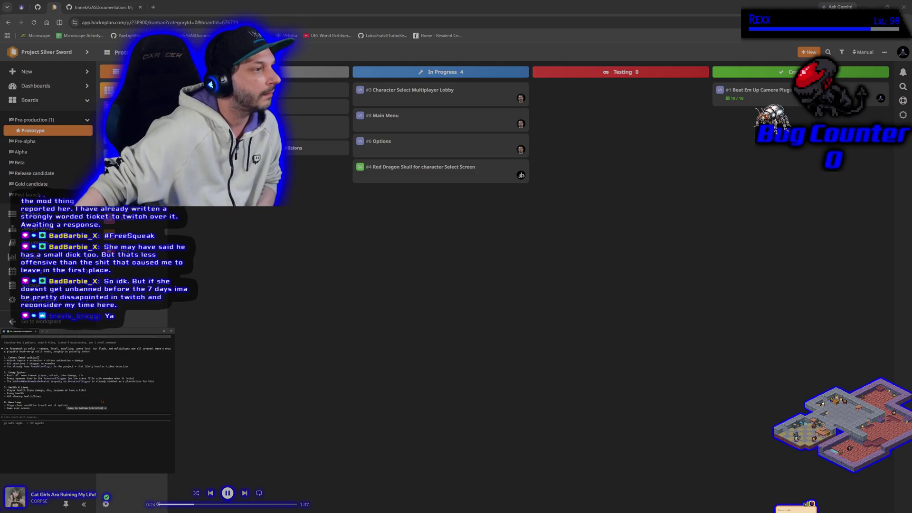
{"action": "scroll", "coordinate": [101, 401], "scroll_direction": "down", "scroll_amount": 1}
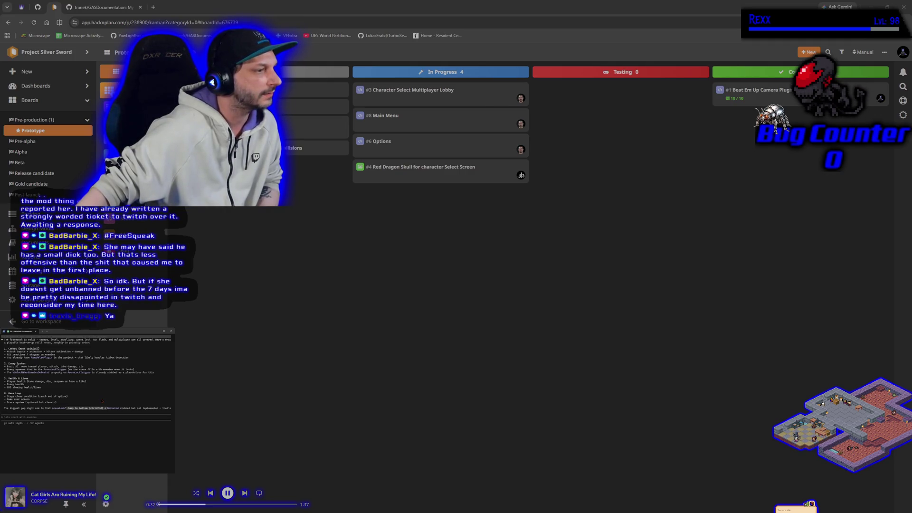
{"action": "left_click_drag", "start_coordinate": [143, 103], "coordinate": [377, 103]}
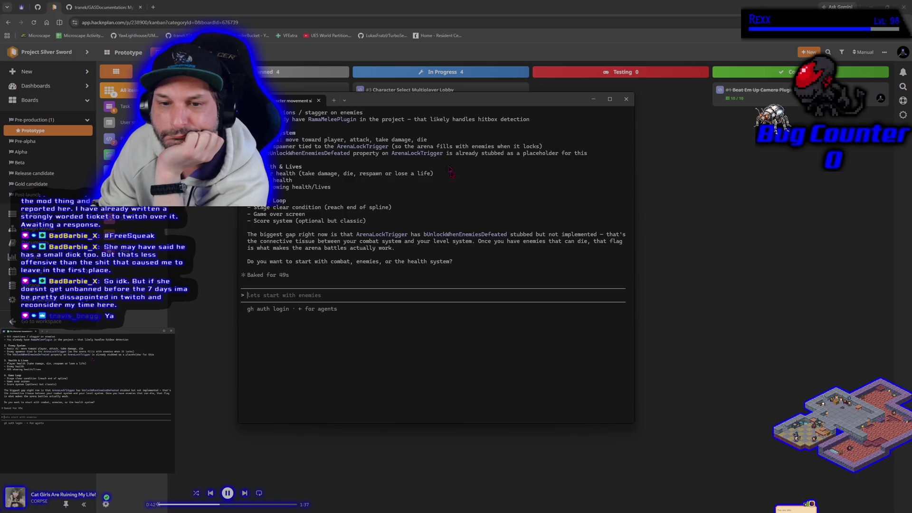
{"action": "left_click_drag", "start_coordinate": [469, 424], "coordinate": [474, 492]}
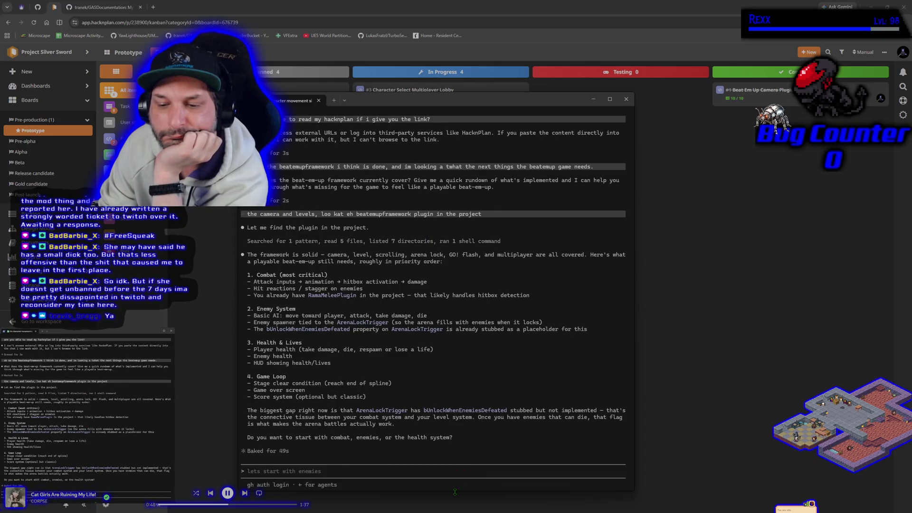
{"action": "left_click_drag", "start_coordinate": [454, 491], "coordinate": [443, 457]}
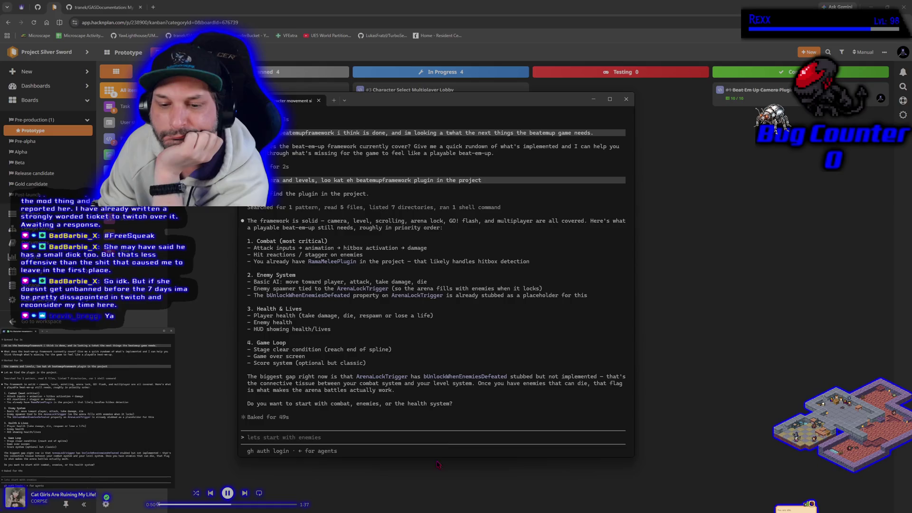
{"action": "left_click_drag", "start_coordinate": [437, 457], "coordinate": [429, 397]}
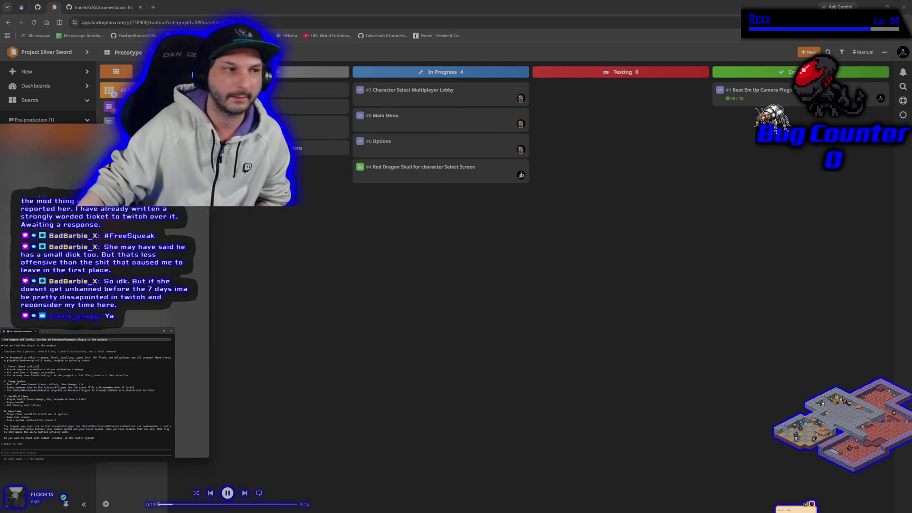
Rename the Attacks task to 'Combat' and assign a team member to it
{"action": "left_click", "coordinate": [224, 102]}
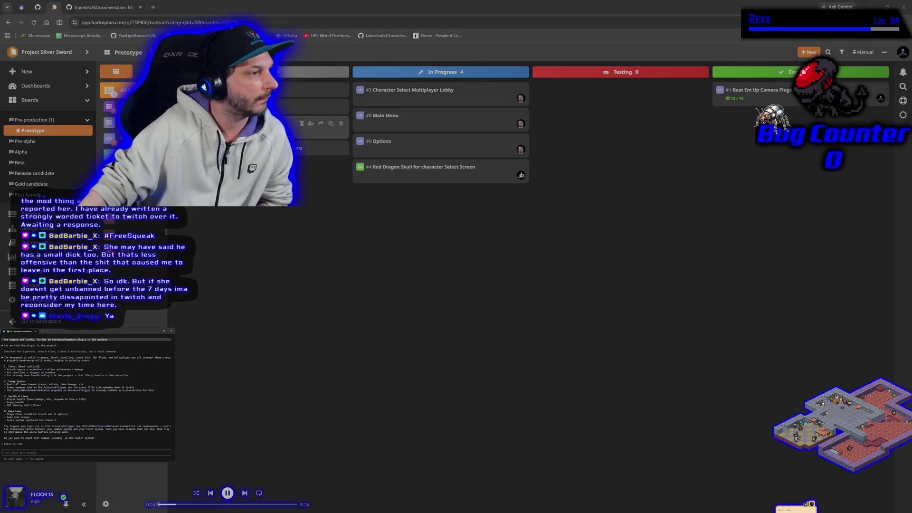
{"action": "left_click", "coordinate": [332, 131]}
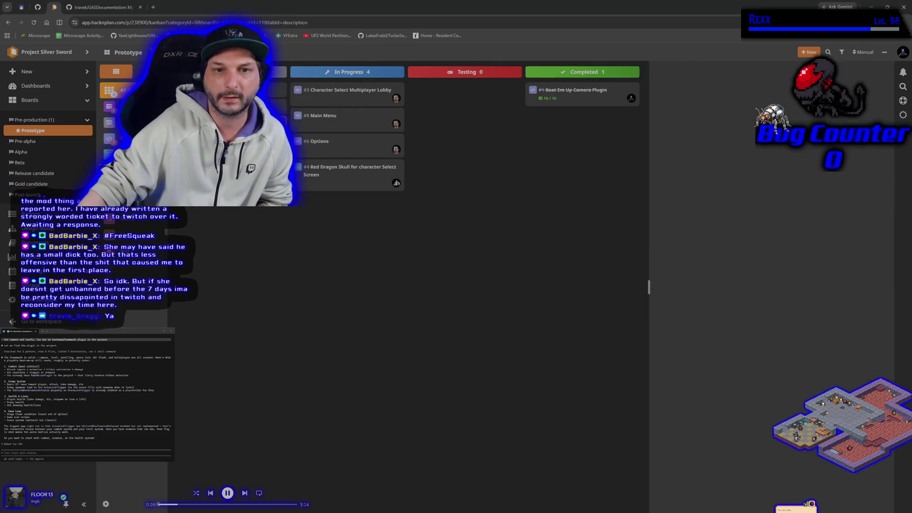
{"action": "double_click", "coordinate": [702, 91]}
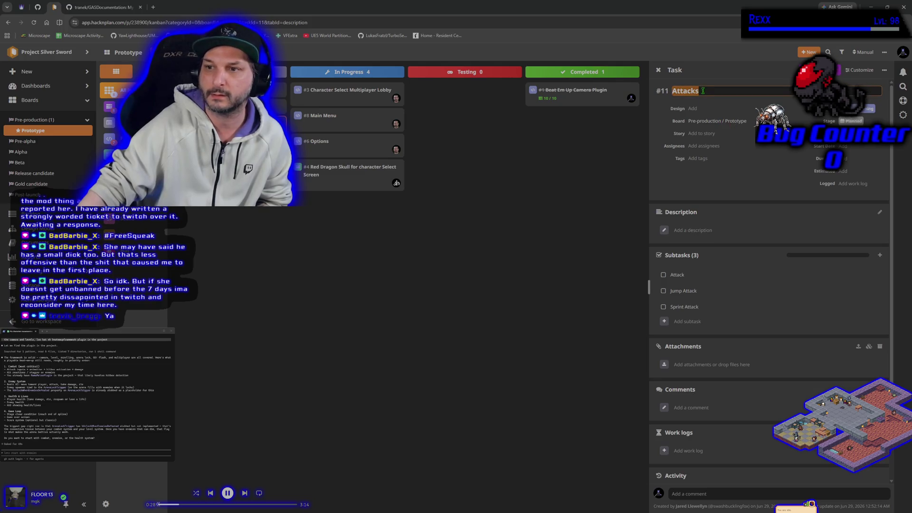
{"action": "type", "text": "Combat"}
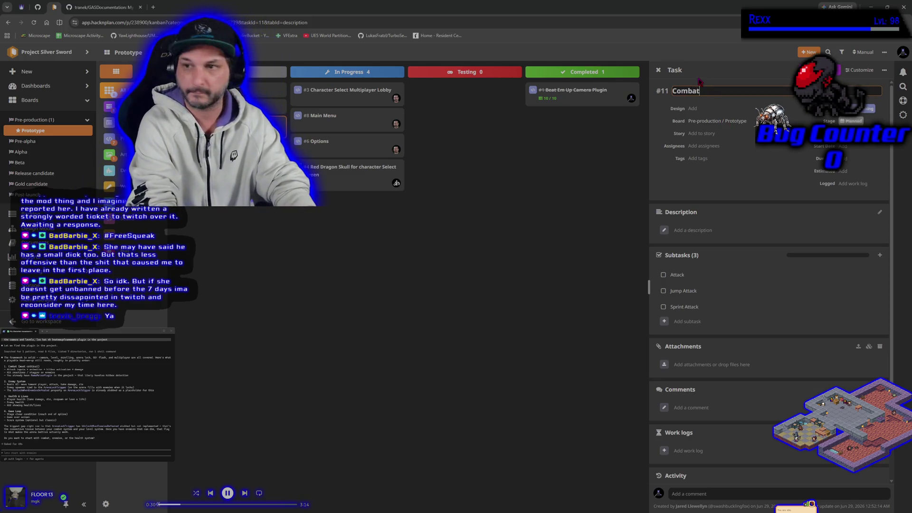
{"action": "key", "text": "Return"}
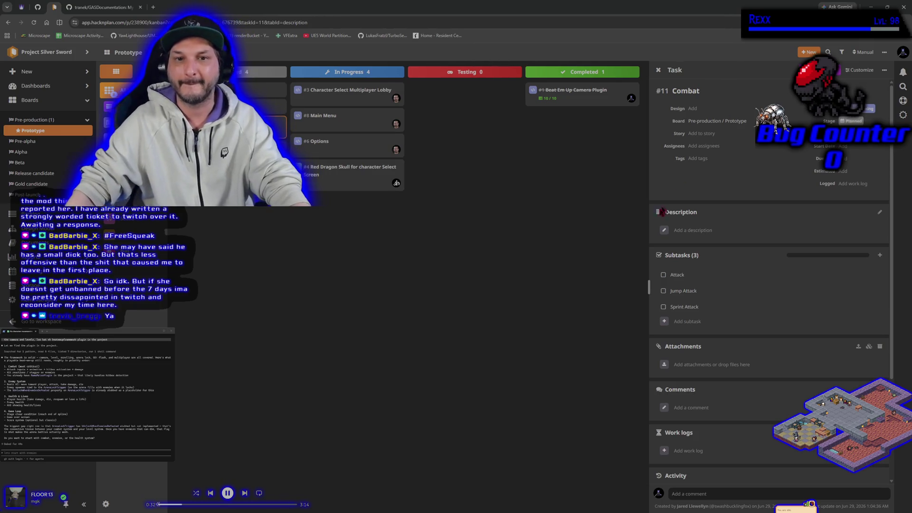
{"action": "left_click", "coordinate": [709, 147]}
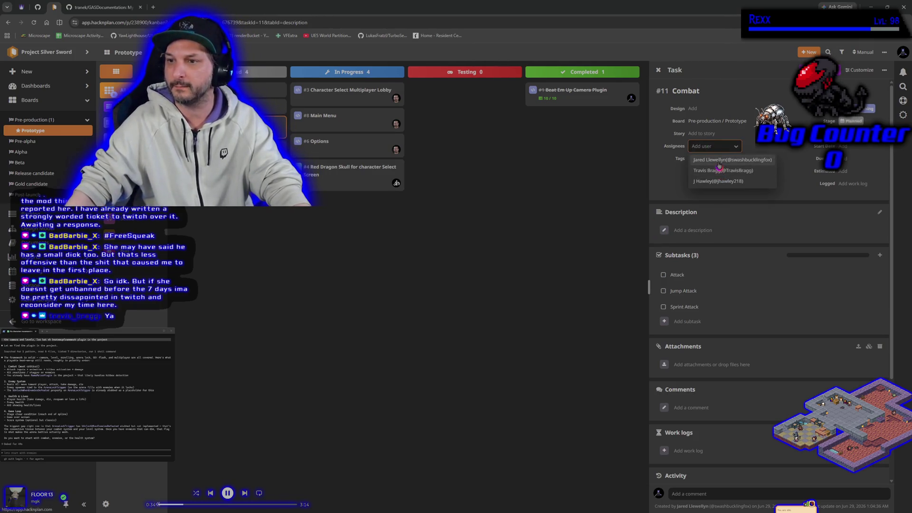
{"action": "left_click", "coordinate": [710, 160]}
{"action": "left_click", "coordinate": [686, 181]}
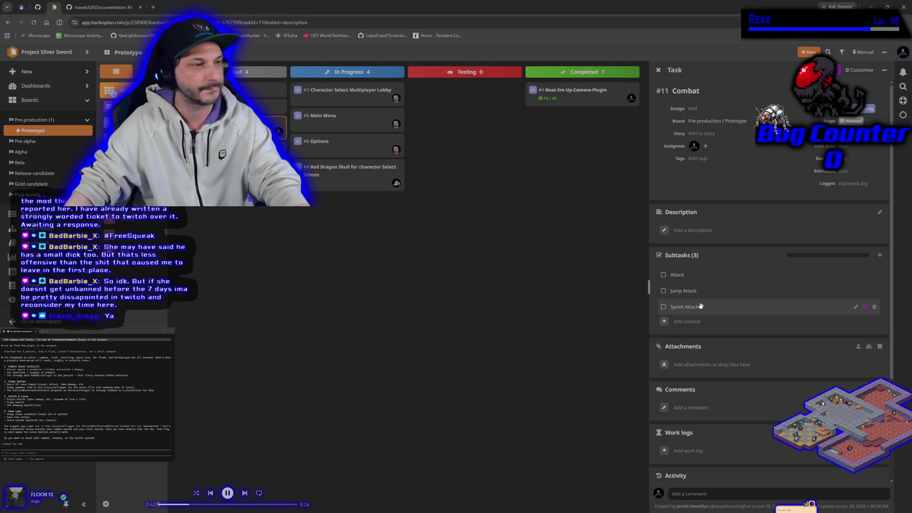
Permanently delete task #12, 'Set up Rama Melee for Melee Attack Collisions', confirming with DELETE
{"action": "left_click", "coordinate": [278, 138]}
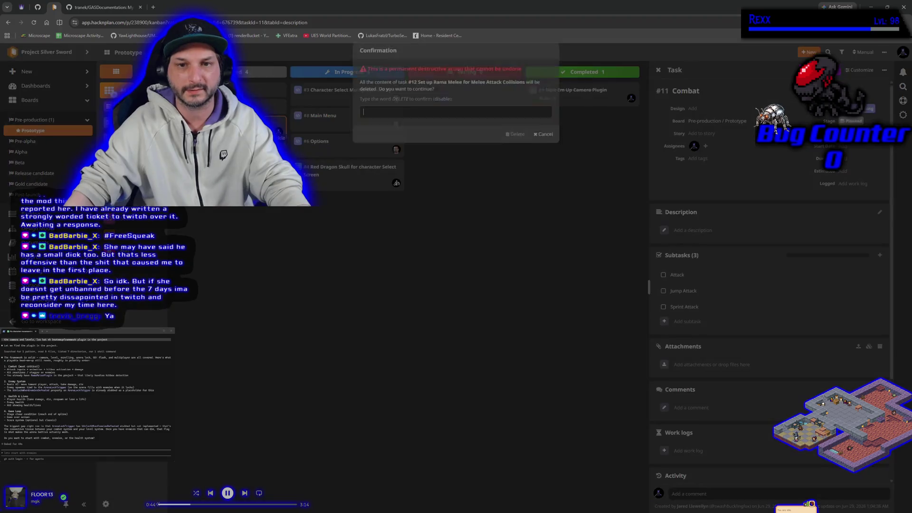
{"action": "type", "text": "DELETE"}
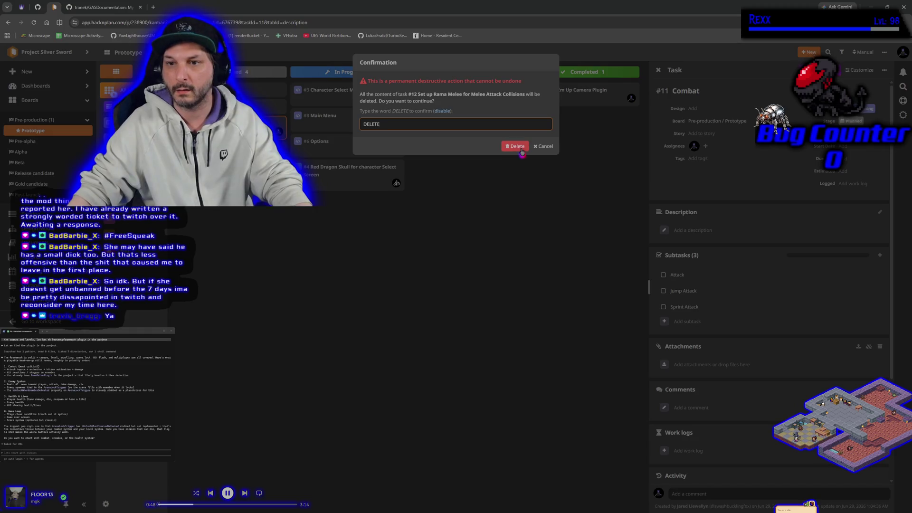
{"action": "left_click", "coordinate": [515, 145]}
{"action": "left_click", "coordinate": [694, 321]}
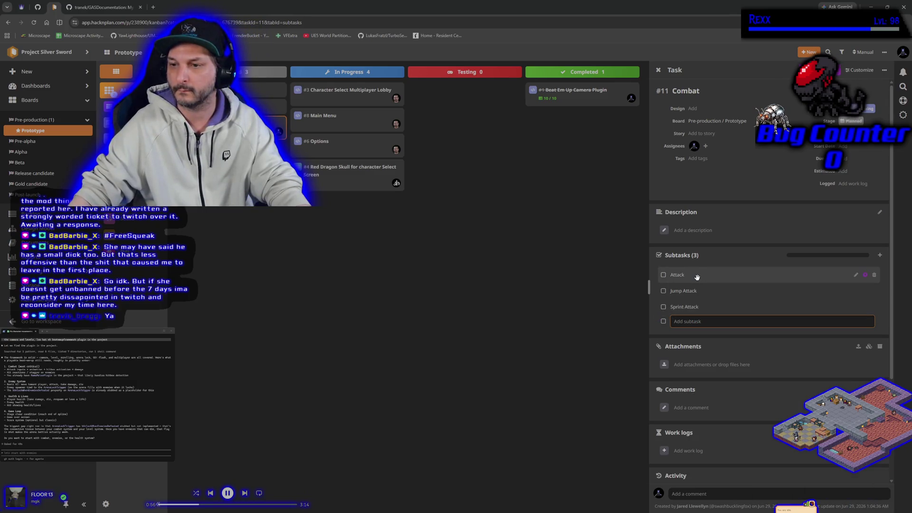
Save 'Attack, Jump Attack, Sprint Attack' as the Combat task's description
{"action": "scroll", "coordinate": [696, 276], "scroll_direction": "down", "scroll_amount": 2}
{"action": "scroll", "coordinate": [698, 273], "scroll_direction": "up", "scroll_amount": 2}
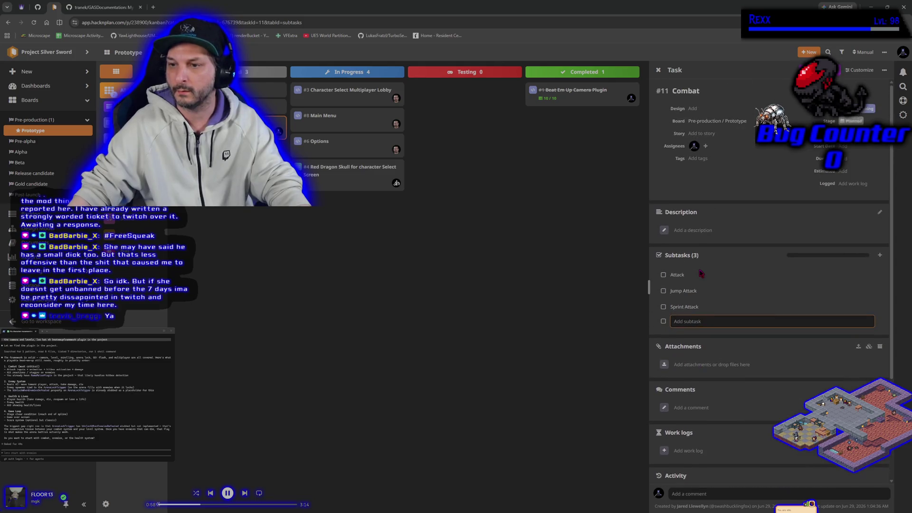
{"action": "left_click", "coordinate": [693, 230]}
{"action": "type", "text": "A"}
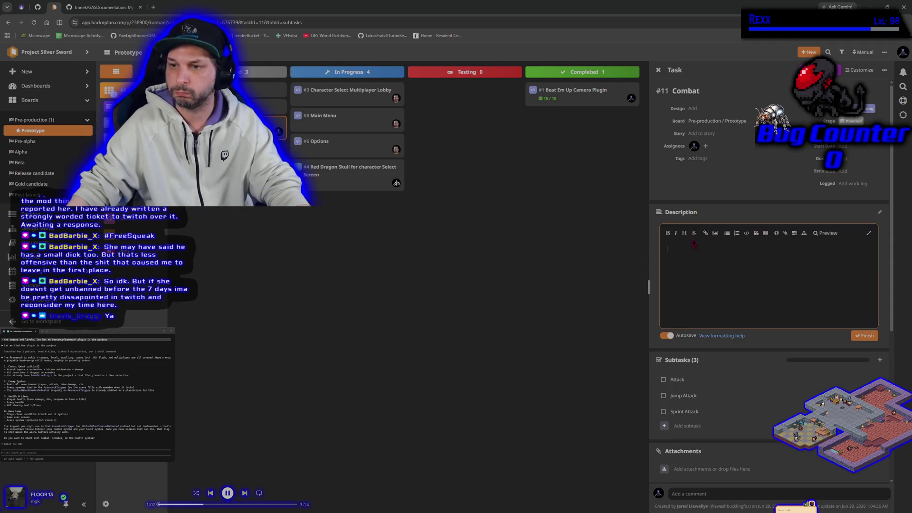
{"action": "type", "text": "ttack, "}
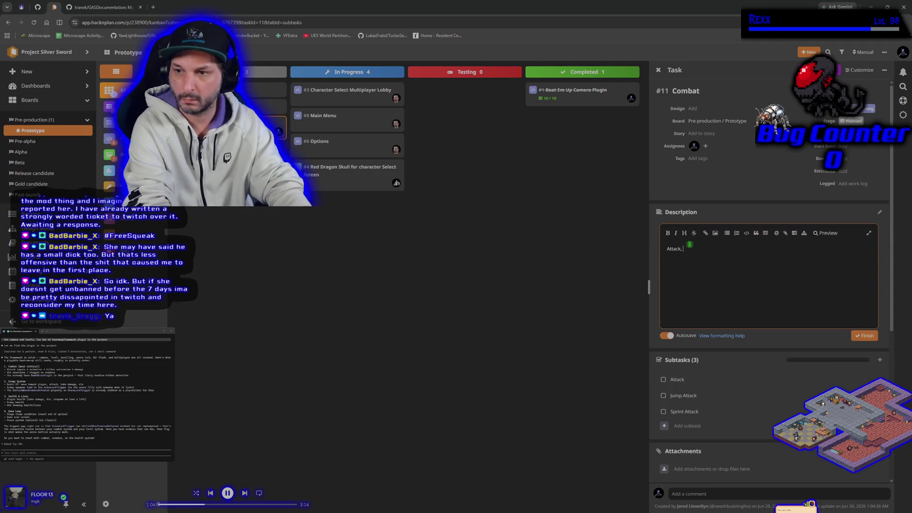
{"action": "type", "text": "Jump "}
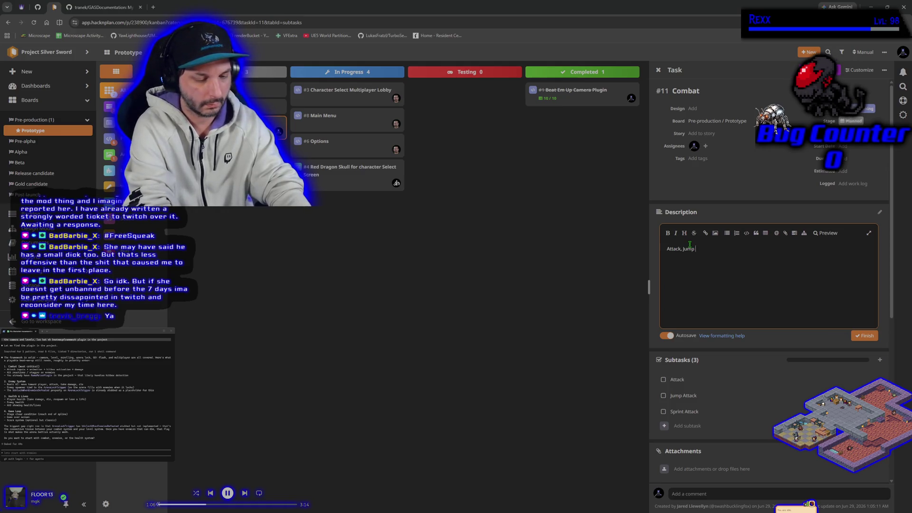
{"action": "type", "text": "Attack"}
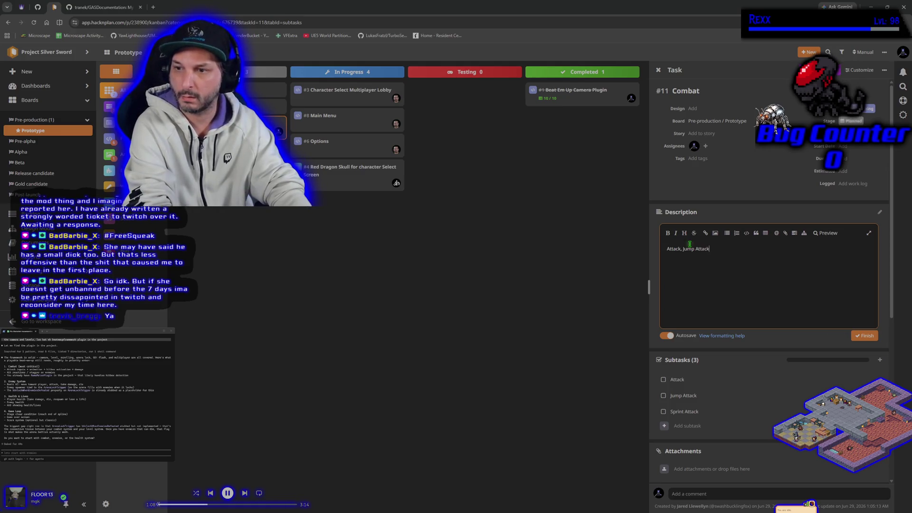
{"action": "type", "text": ", Spri"}
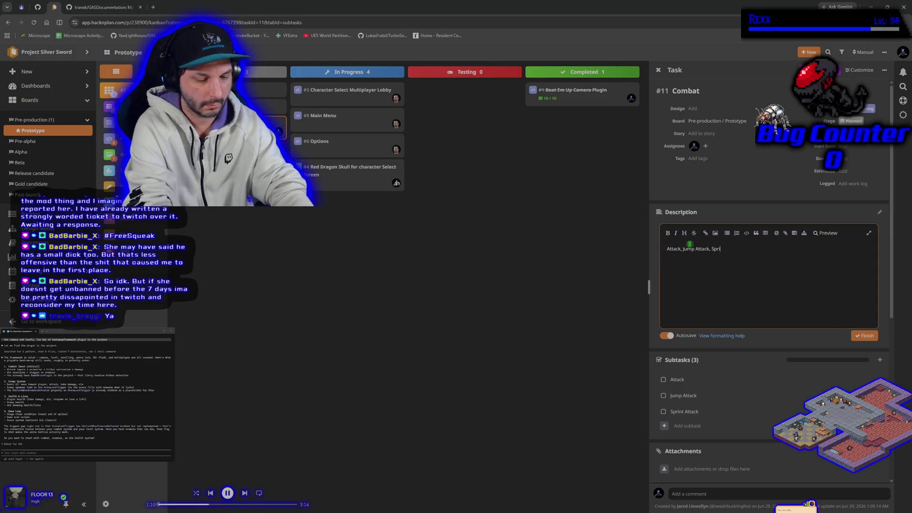
{"action": "type", "text": "nt Attack"}
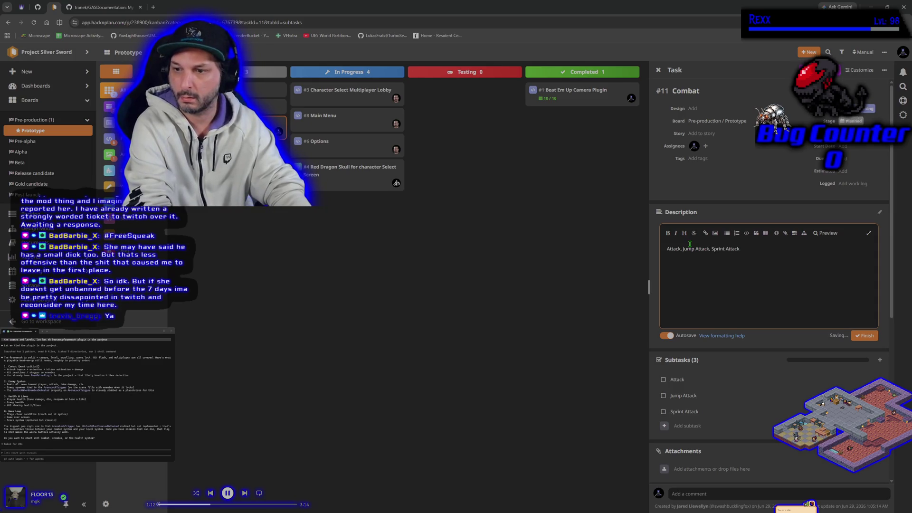
{"action": "left_click", "coordinate": [861, 337]}
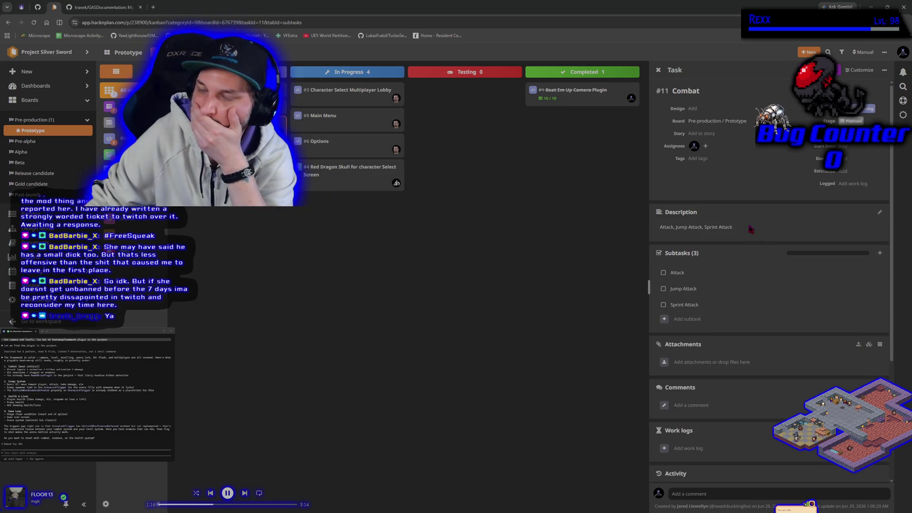
{"action": "left_click", "coordinate": [713, 321]}
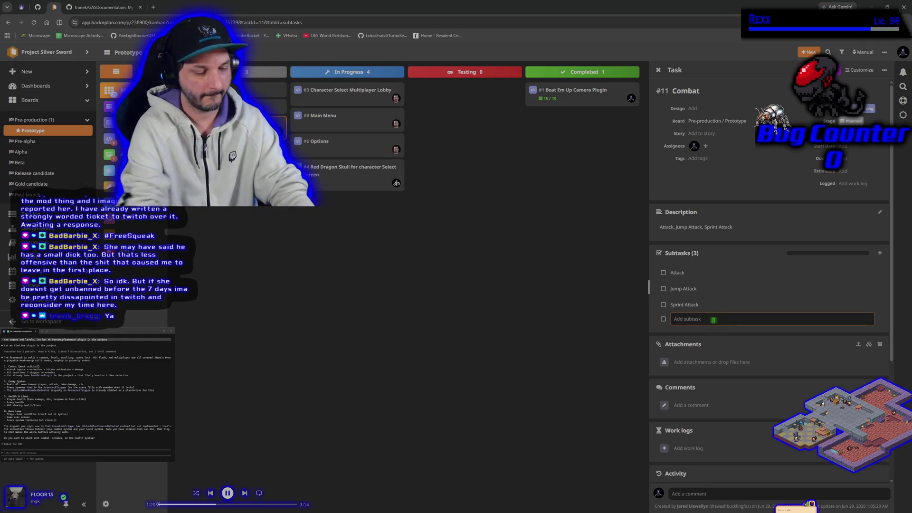
Add an 'Attack Inputs' subtask to Combat and discard the unfinished animations subtask
{"action": "type", "text": "Attack Inputs"}
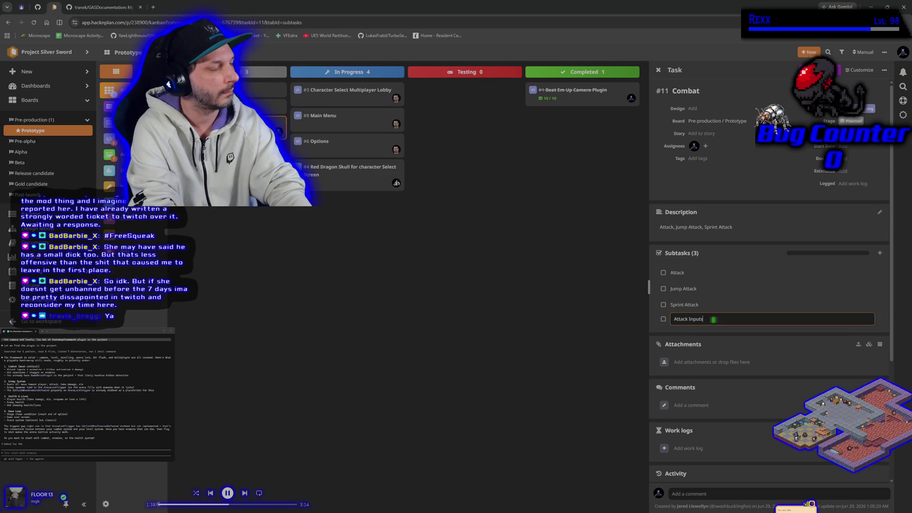
{"action": "key", "text": "Return"}
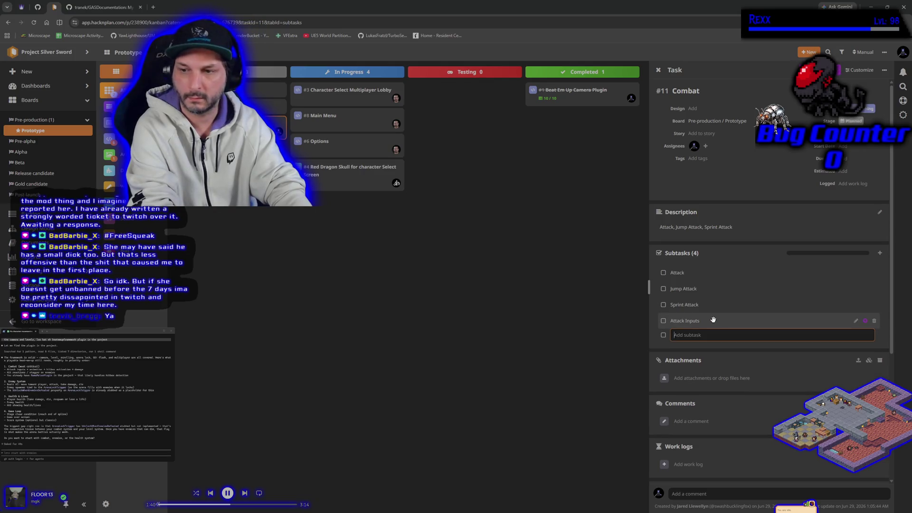
{"action": "type", "text": "an"}
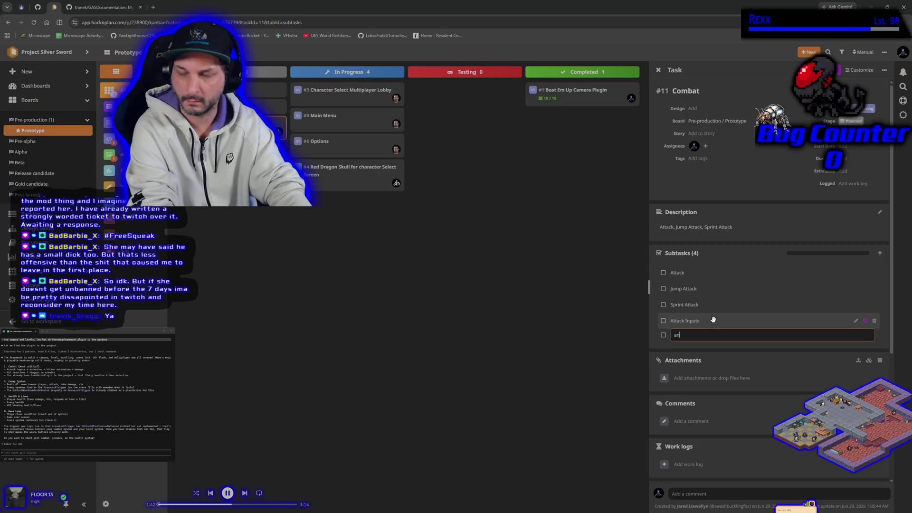
{"action": "type", "text": "8imations"}
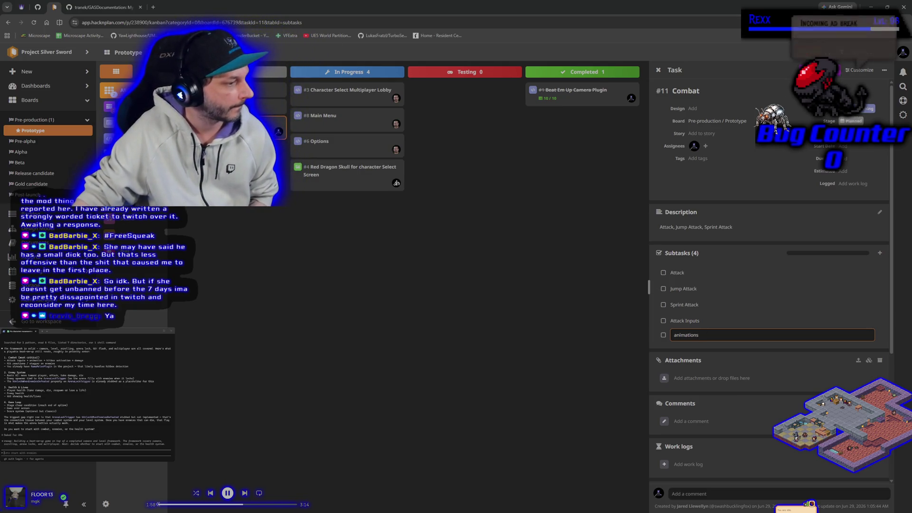
{"action": "key", "text": "Escape"}
{"action": "type", "text": "co"}
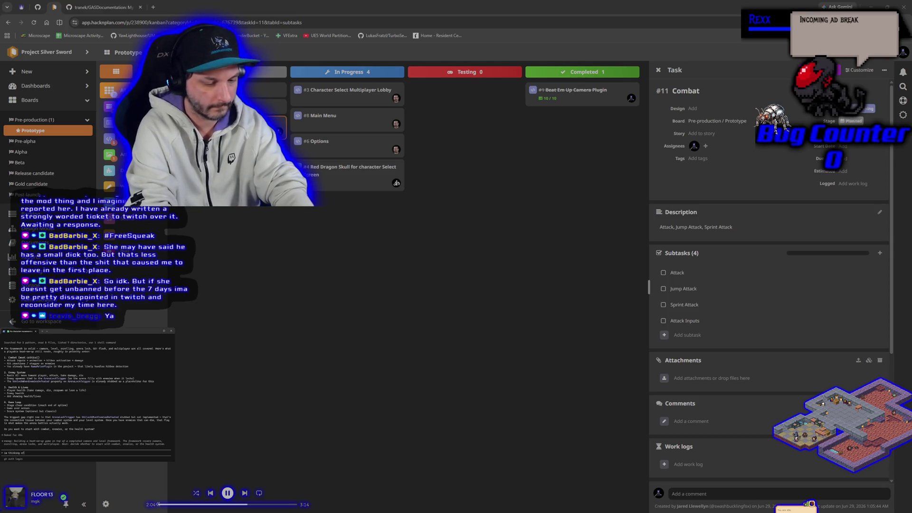
{"action": "type", "text": " unreal engine's Gameplay"}
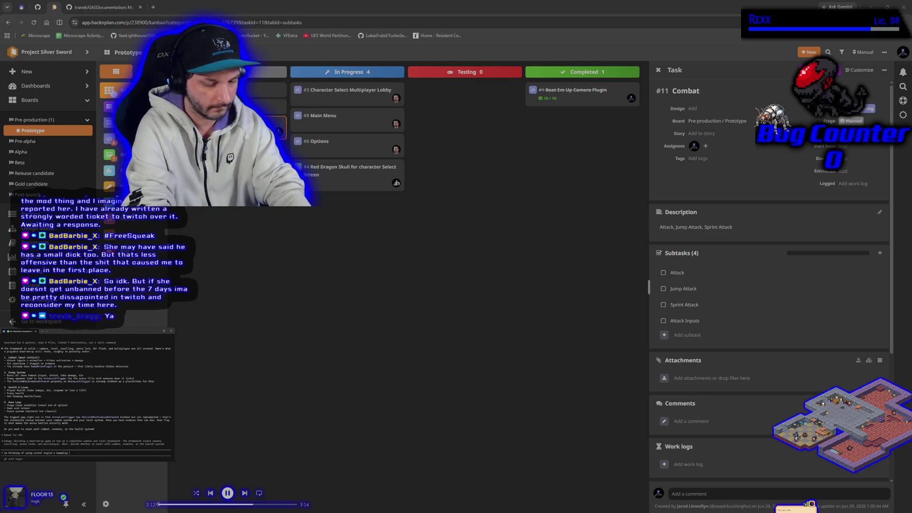
Ask Claude Code about using Unreal's Gameplay Ability System, then draft 'yes check what GAS is already set up on the character'
{"action": "type", "text": "Ability"}
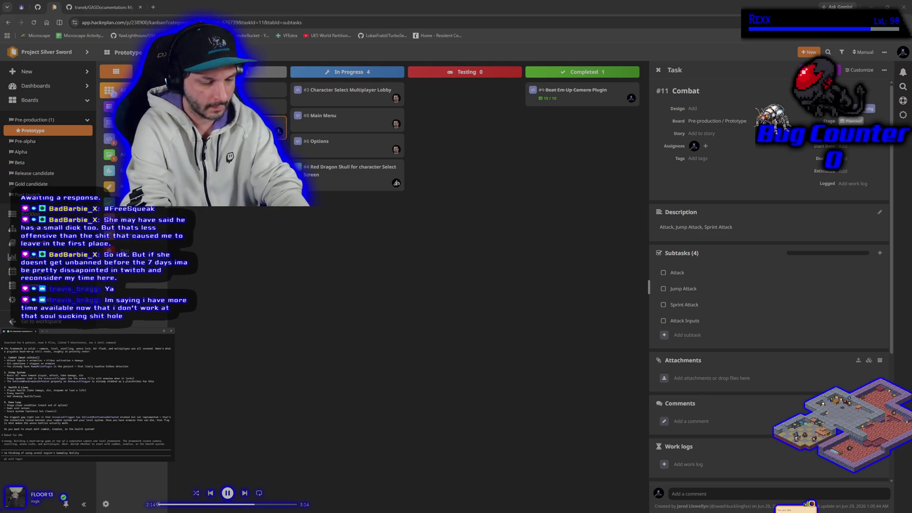
{"action": "type", "text": " System for this project"}
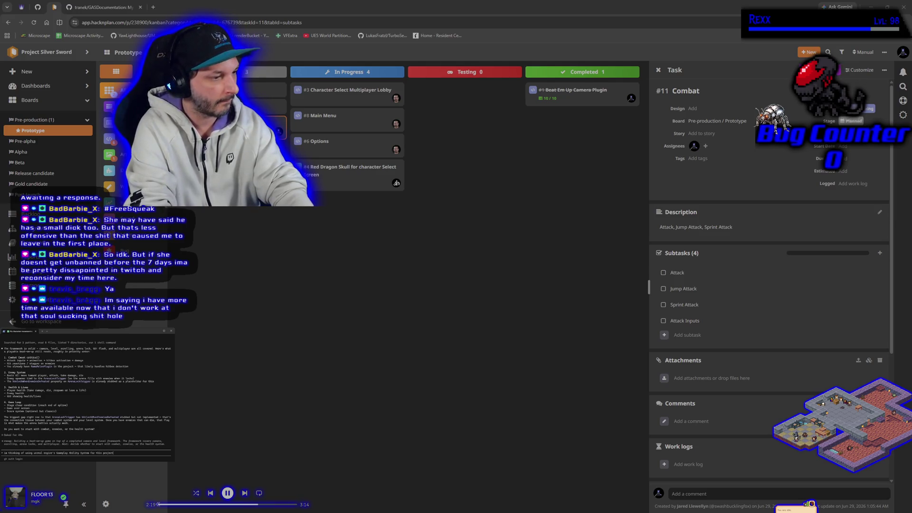
{"action": "key", "text": "Return"}
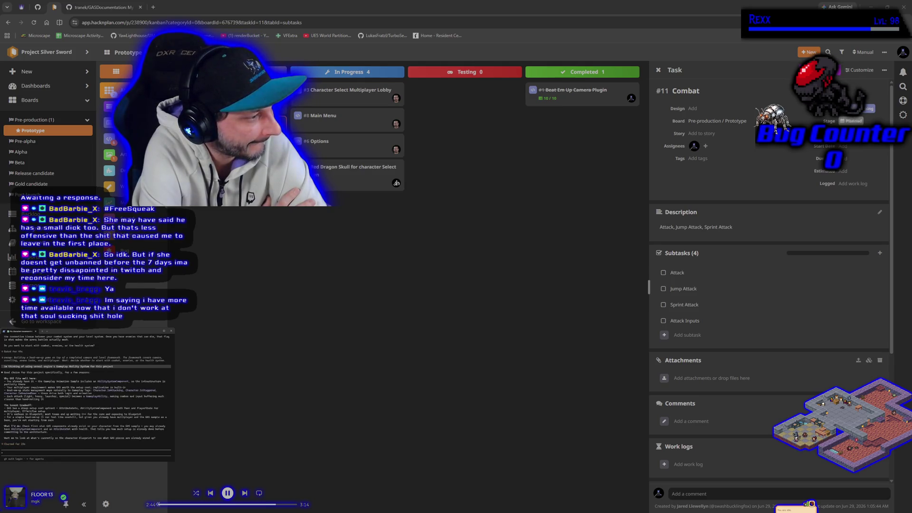
{"action": "type", "text": "yes check what GAS is already set up on the character"}
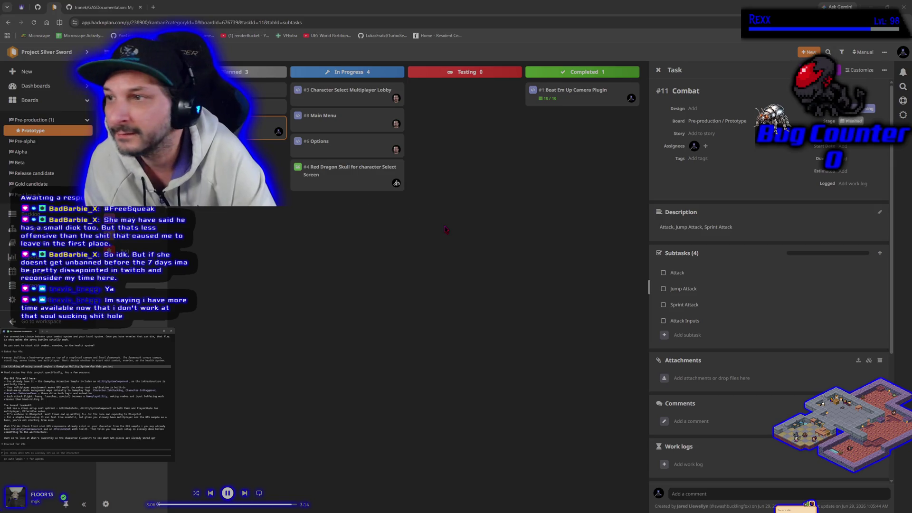
Open the HacknPlan account menu, then switch to the Unreal Editor's BeatEmUpLevel viewport
{"action": "left_click", "coordinate": [901, 53]}
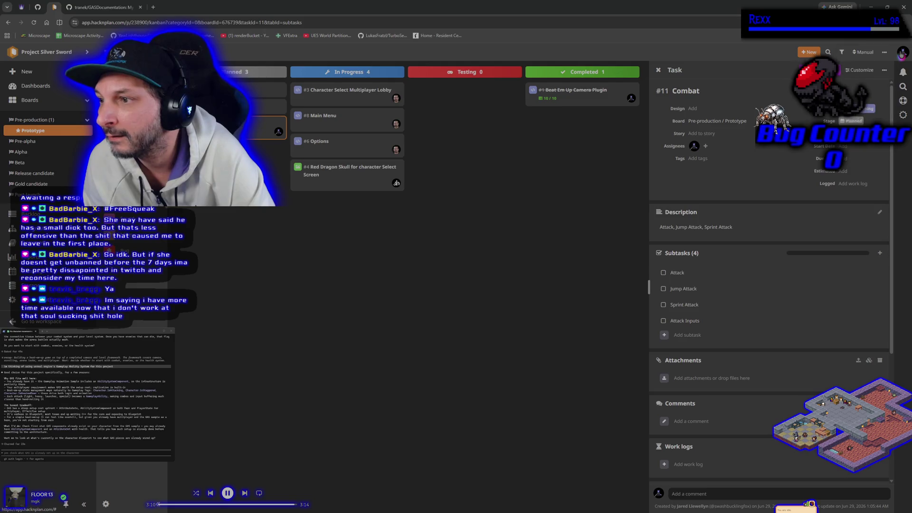
{"action": "key", "text": "alt+Tab"}
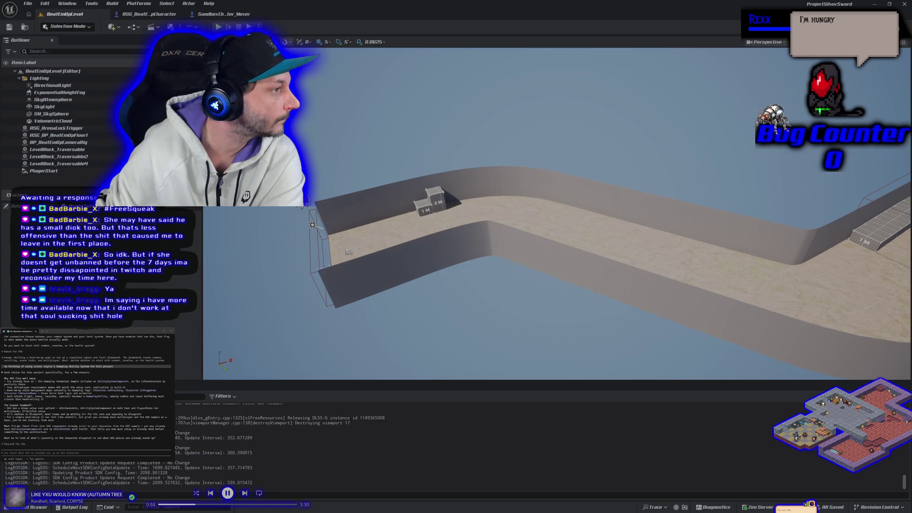
Move the HacknPlan browser window over the editor and maximize it to full screen
{"action": "mouse_move", "coordinate": [392, 137]}
{"action": "left_mouse_down"}
{"action": "mouse_move", "coordinate": [555, 62]}
{"action": "mouse_move", "coordinate": [521, 71]}
{"action": "left_mouse_up"}
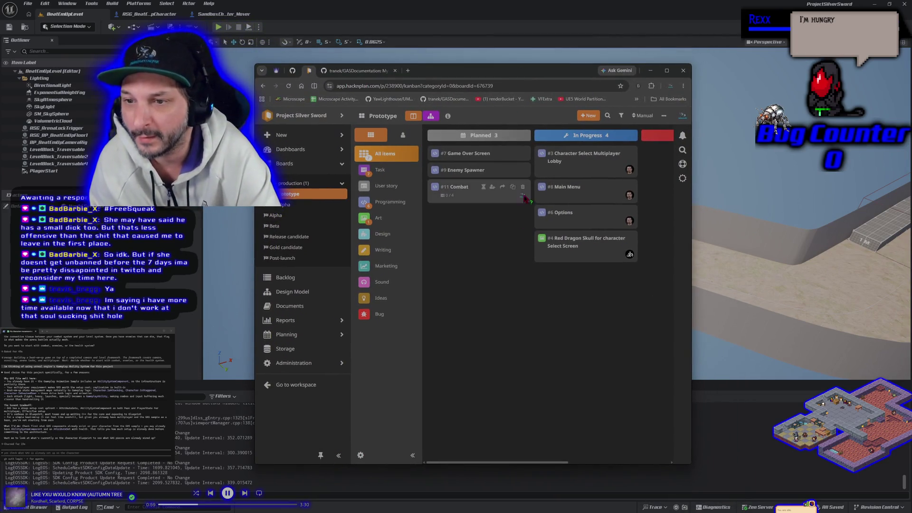
{"action": "key", "text": "super+Up"}
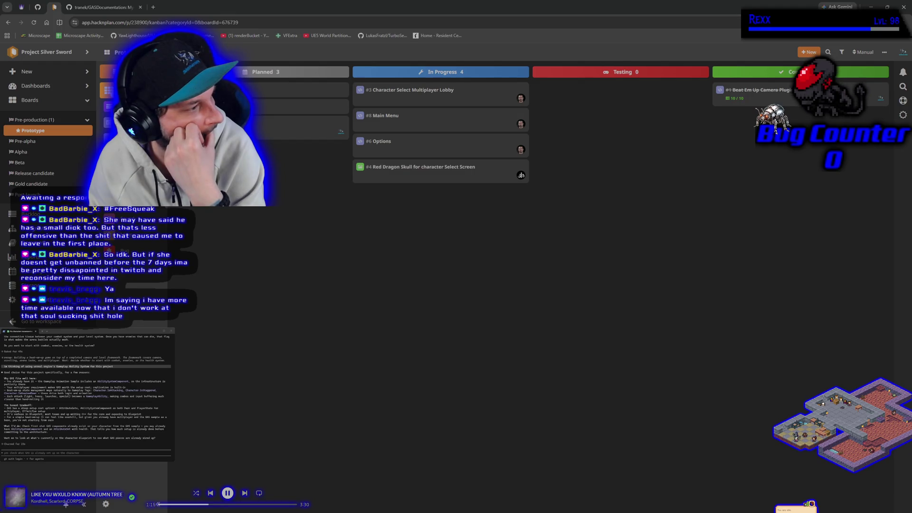
Glance at the Claude Code GAS discussion, then return to Unreal Editor's BeatEmUpLevel map
{"action": "key", "text": "alt+Tab"}
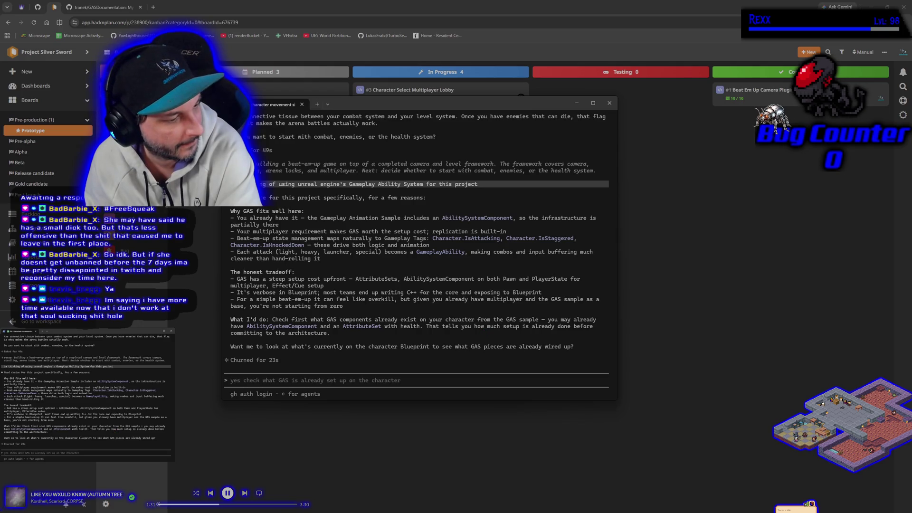
{"action": "key", "text": "alt+Tab"}
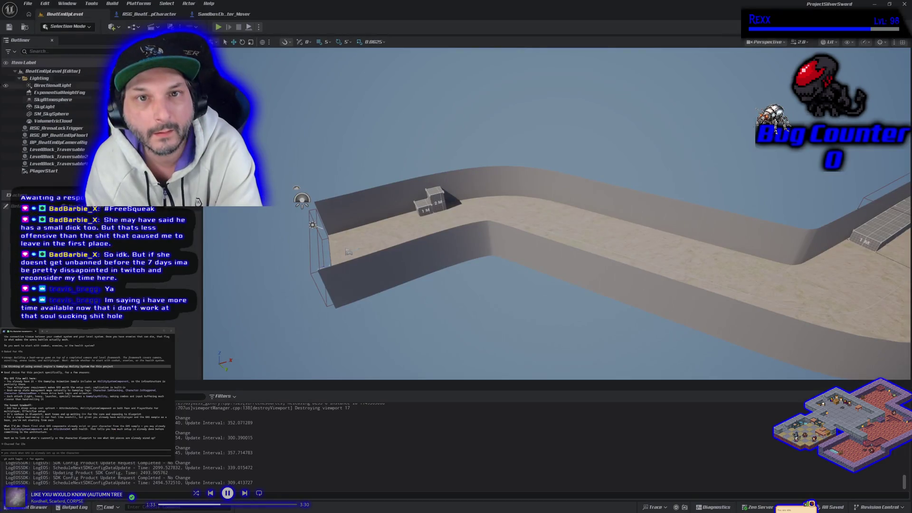
Open the SandboxCharacter_Mover Blueprint and inspect its AC_TraversalLogic component's properties
{"action": "left_click", "coordinate": [214, 15]}
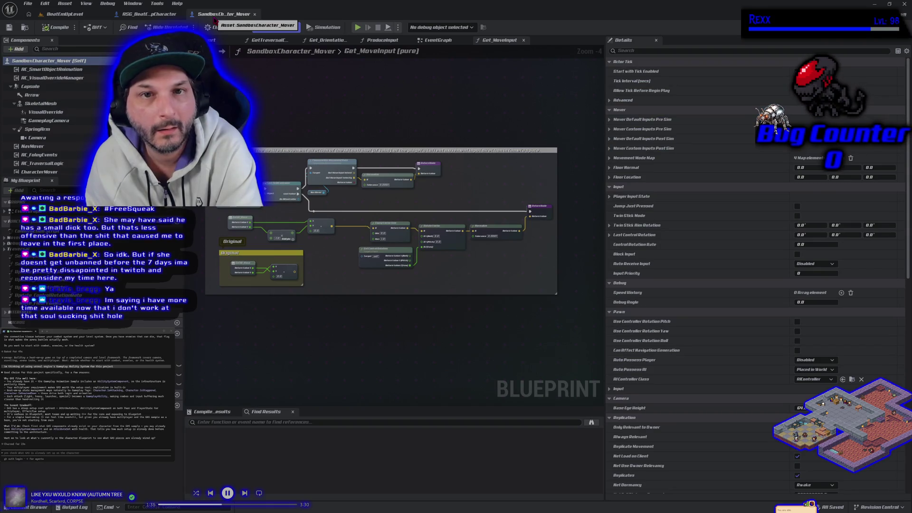
{"action": "scroll", "coordinate": [56, 169], "scroll_direction": "down", "scroll_amount": 1}
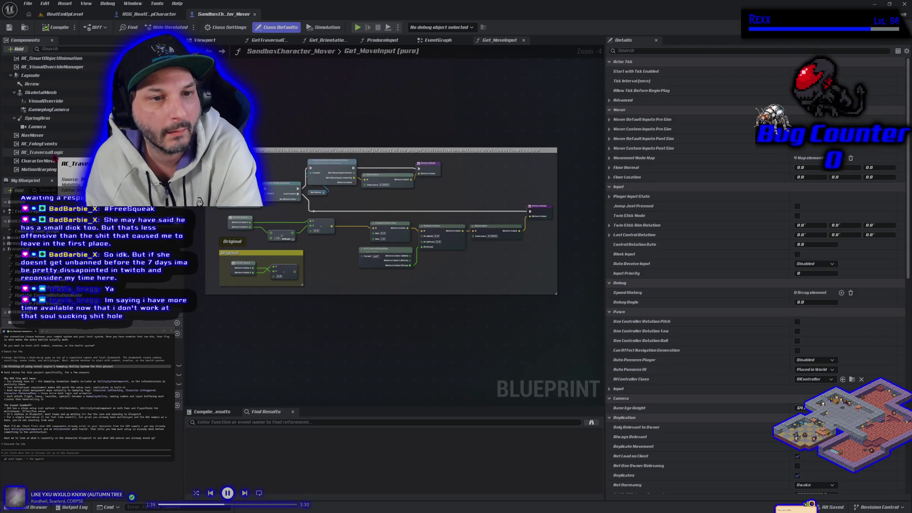
{"action": "mouse_move", "coordinate": [54, 161]}
{"action": "left_mouse_down"}
{"action": "mouse_move", "coordinate": [67, 71]}
{"action": "mouse_move", "coordinate": [63, 169]}
{"action": "mouse_move", "coordinate": [65, 86]}
{"action": "left_mouse_up"}
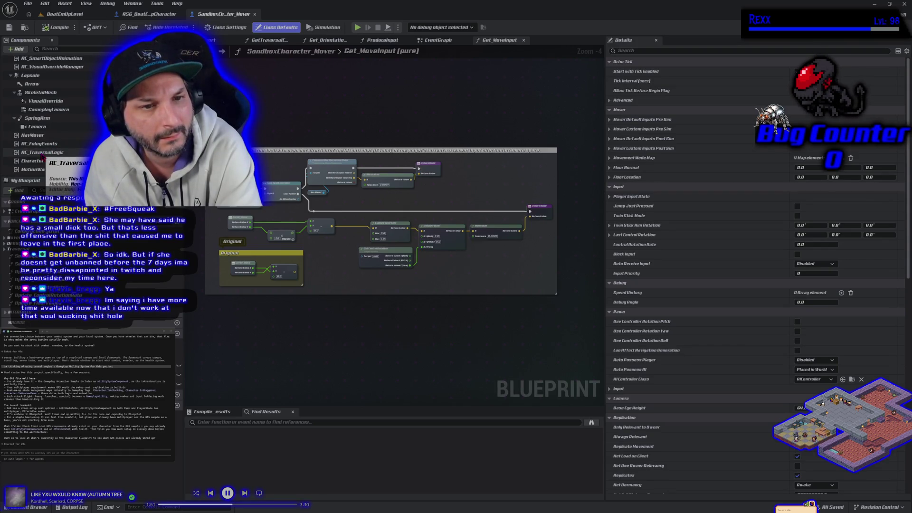
{"action": "left_click", "coordinate": [42, 152]}
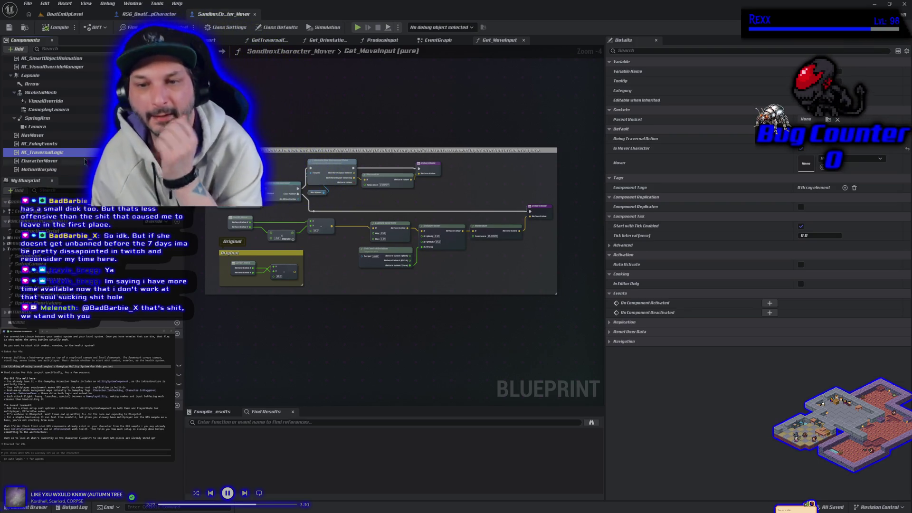
Pan the graph, nudge the small math node up, and save SandboxCharacter_Mover
{"action": "left_click_drag", "start_coordinate": [273, 311], "coordinate": [283, 315]}
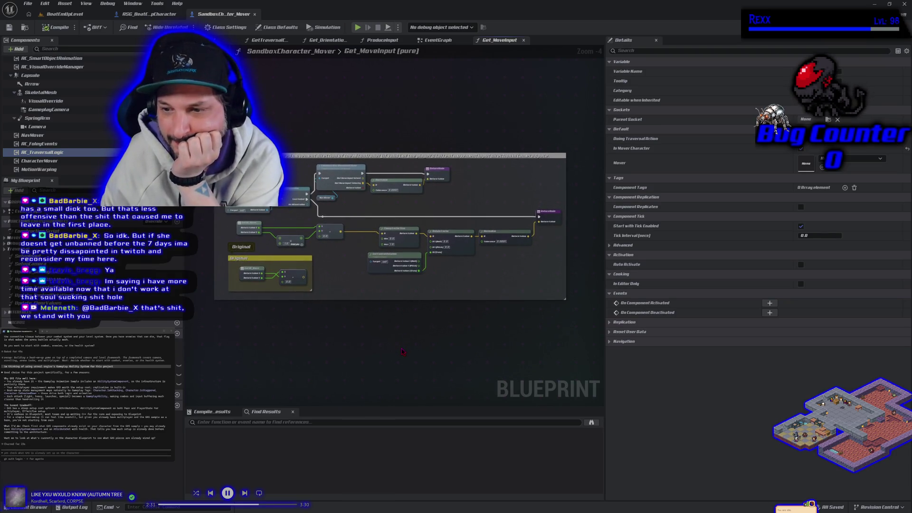
{"action": "mouse_move", "coordinate": [454, 348]}
{"action": "left_mouse_down"}
{"action": "mouse_move", "coordinate": [404, 347]}
{"action": "mouse_move", "coordinate": [526, 347]}
{"action": "mouse_move", "coordinate": [436, 334]}
{"action": "left_mouse_up"}
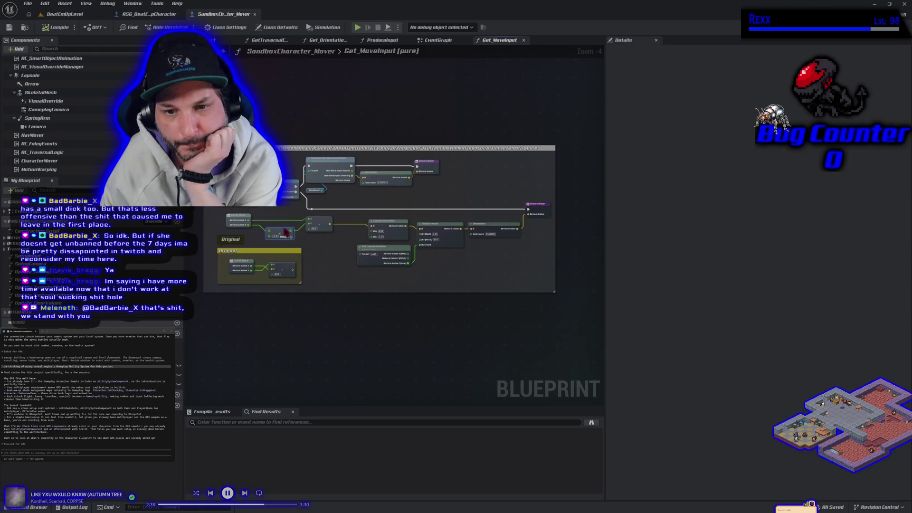
{"action": "left_click_drag", "start_coordinate": [284, 232], "coordinate": [282, 227]}
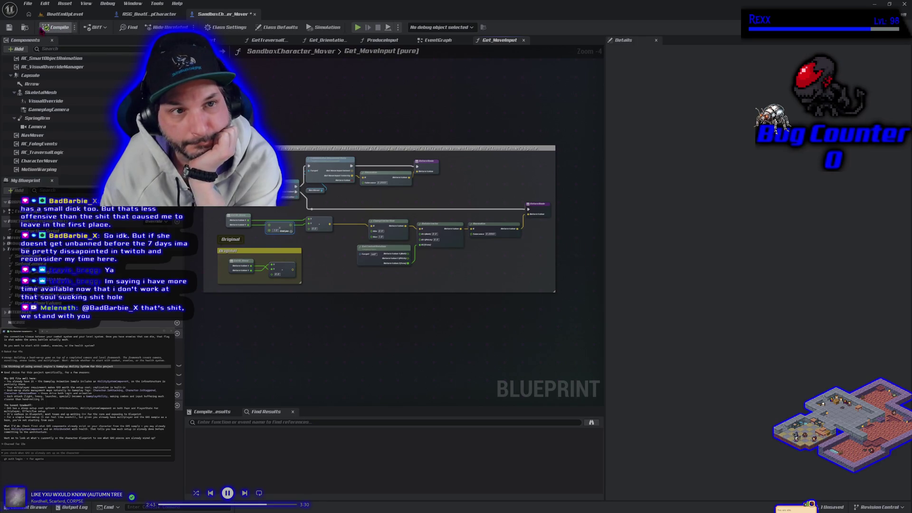
{"action": "left_click", "coordinate": [9, 27]}
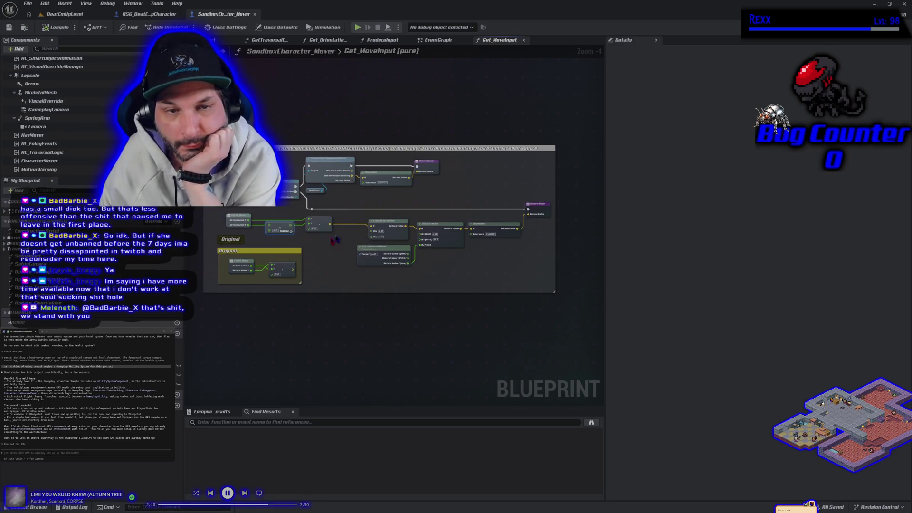
{"action": "key", "text": "alt+Tab"}
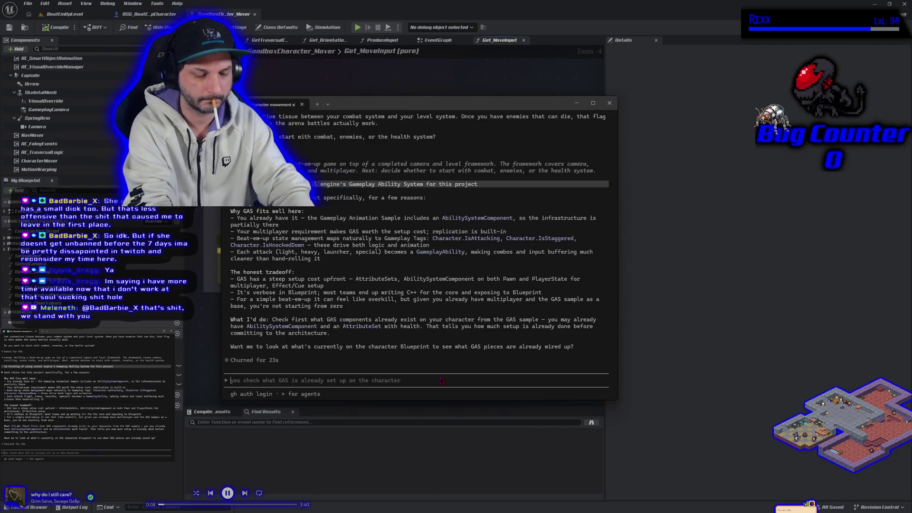
Reply 'what gas sample': only the Gameplay Animation Sample was used as the base, for Mover 2
{"action": "type", "text": "what gas sample"}
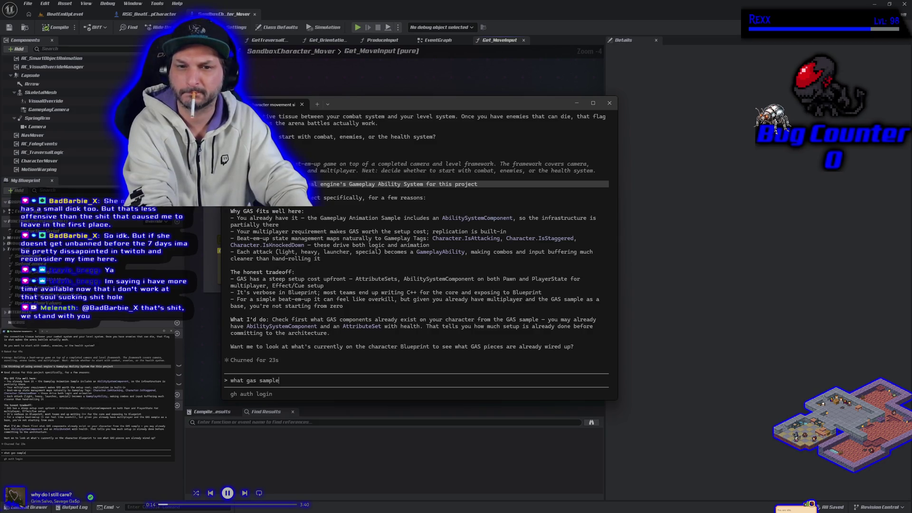
{"action": "type", "text": " i only "}
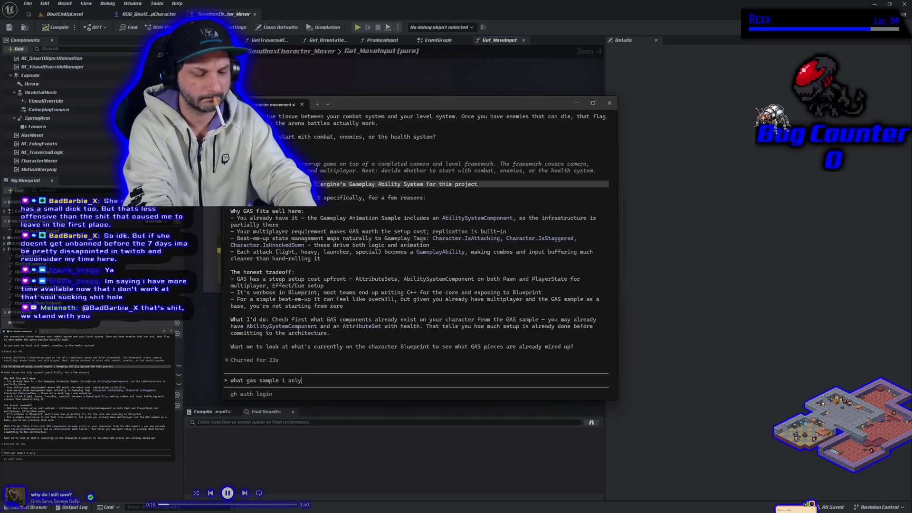
{"action": "type", "text": "used the gamep"}
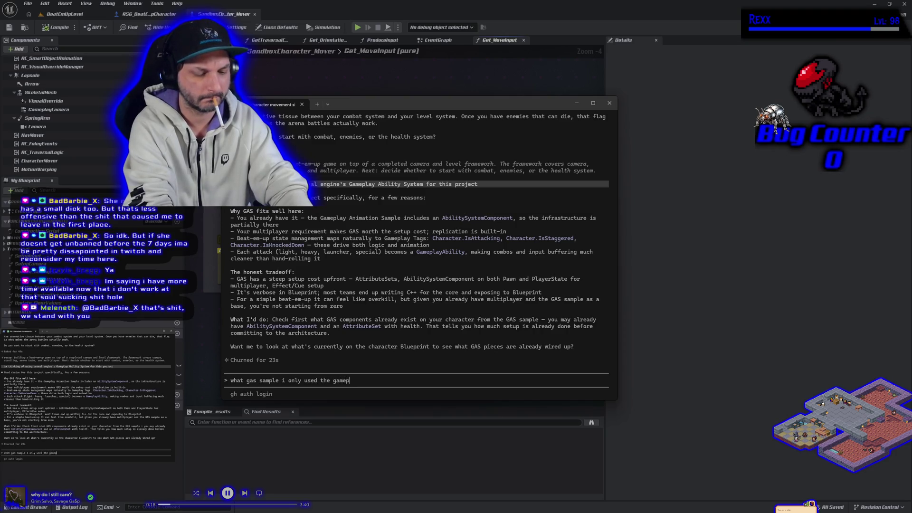
{"action": "type", "text": "lay animation samp"}
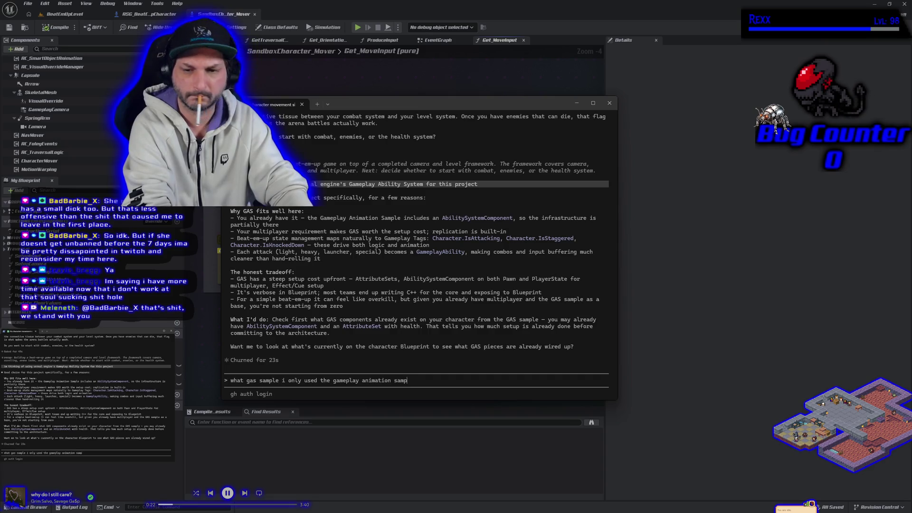
{"action": "type", "text": "le as a "}
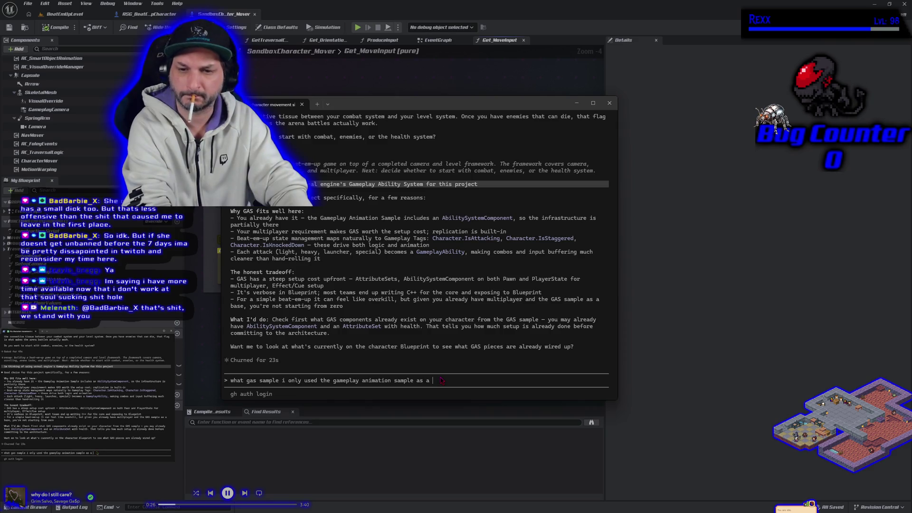
{"action": "type", "text": "base for the game "}
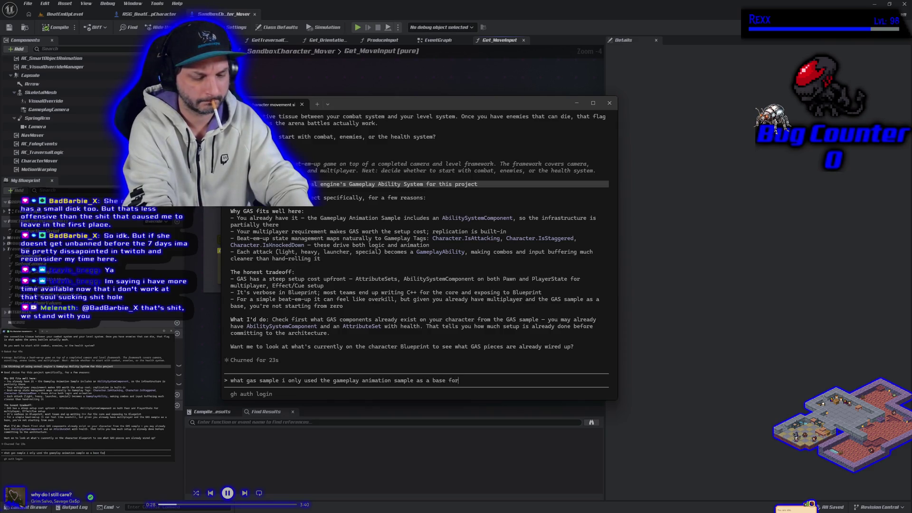
{"action": "type", "text": "so th"}
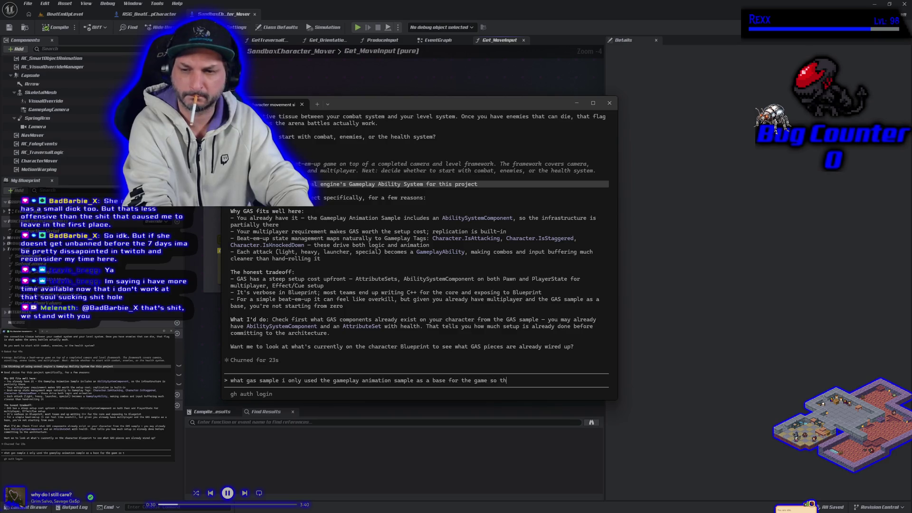
{"action": "type", "text": "at we could us"}
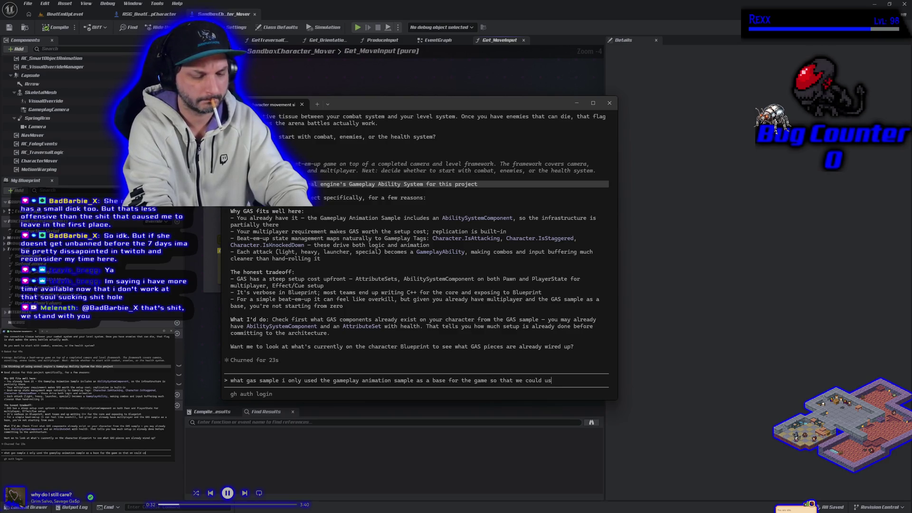
{"action": "type", "text": "e its movement and traverrs"}
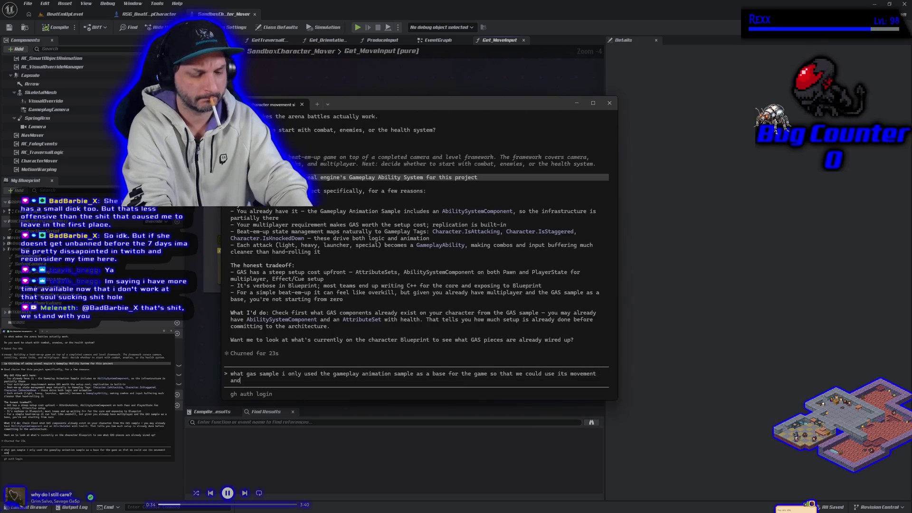
{"action": "key", "text": "BackSpace"}
{"action": "type", "text": "al "}
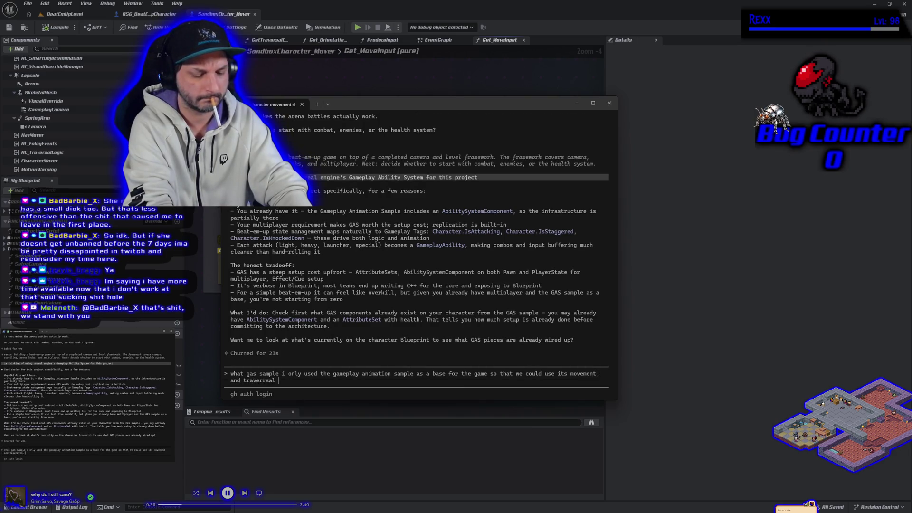
{"action": "type", "text": "the mover 2"}
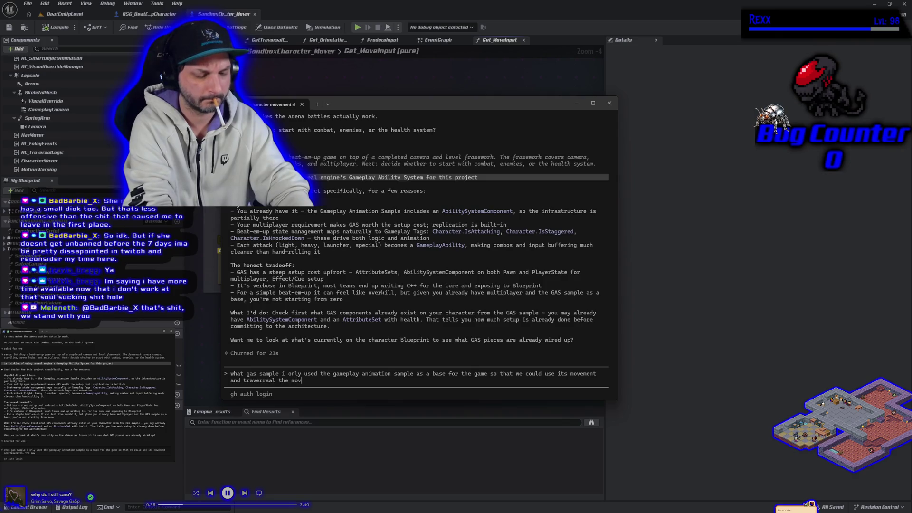
{"action": "type", "text": "version"}
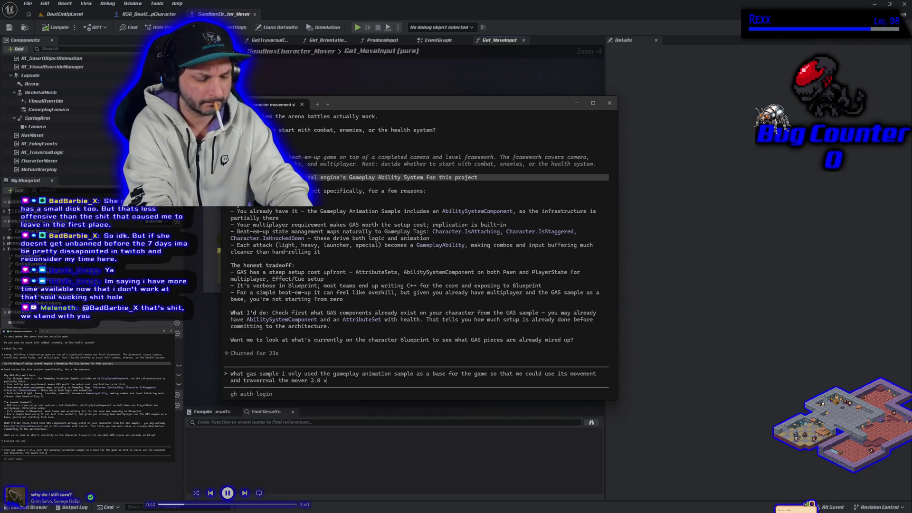
{"action": "key", "text": "Return"}
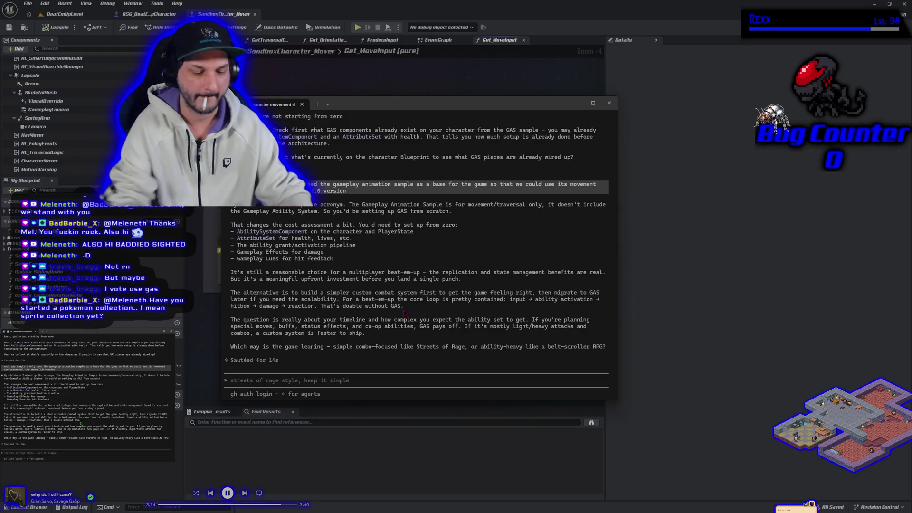
Reply that buffs, debuffs and status effects may come eventually, since the IP is for RPG games
{"action": "type", "text": "w"}
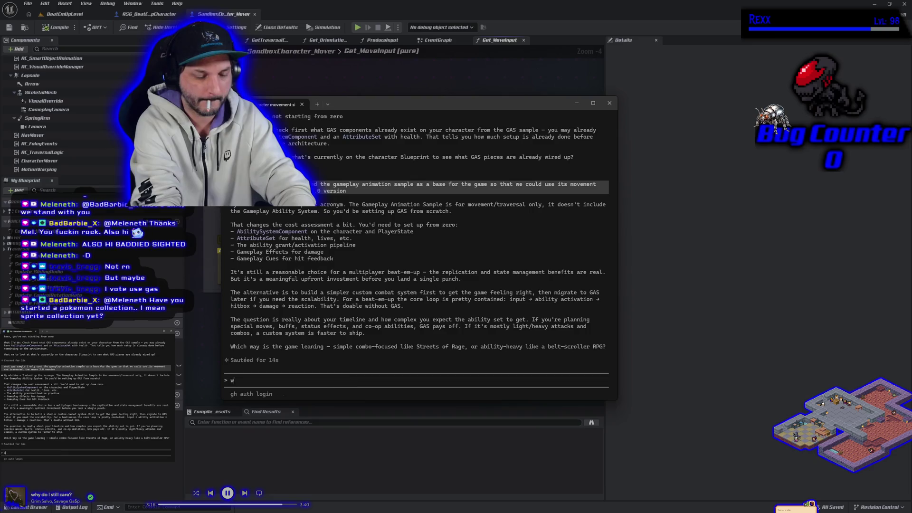
{"action": "type", "text": "e MIGHT "}
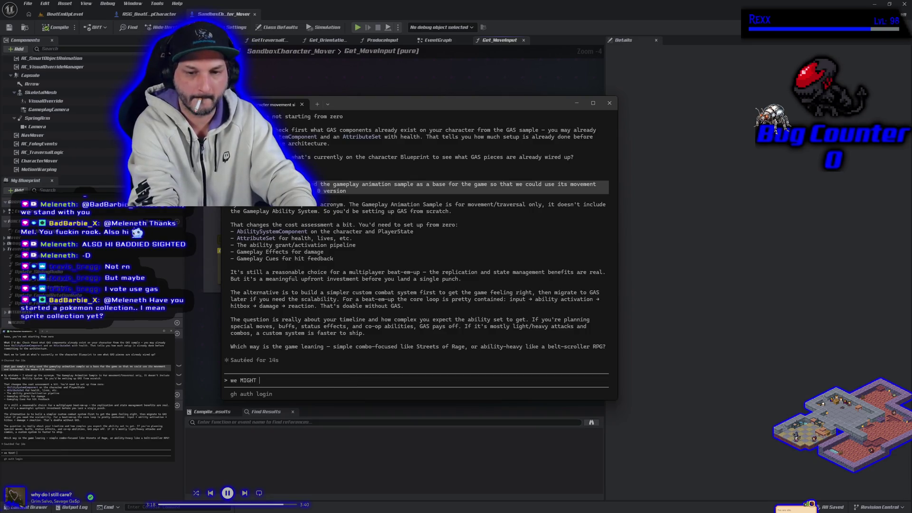
{"action": "type", "text": "want to add "}
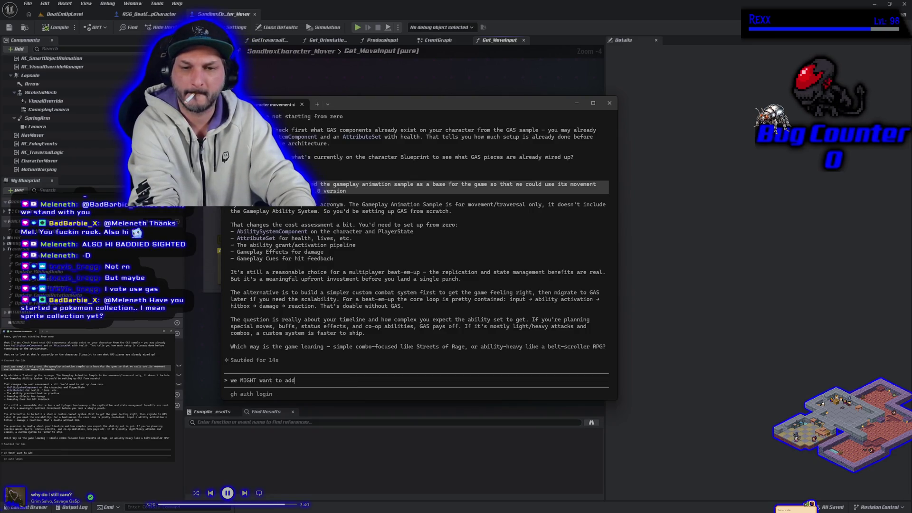
{"action": "type", "text": "b"}
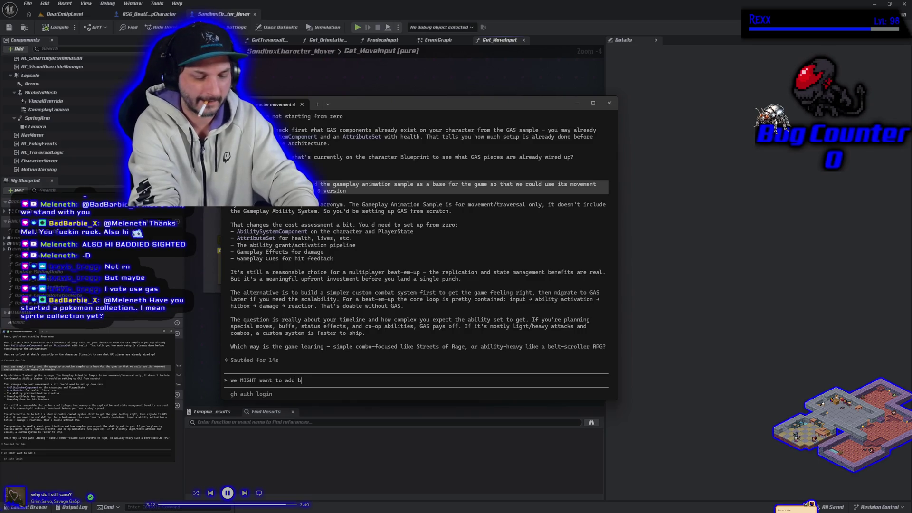
{"action": "type", "text": "uffs and debuffs and de"}
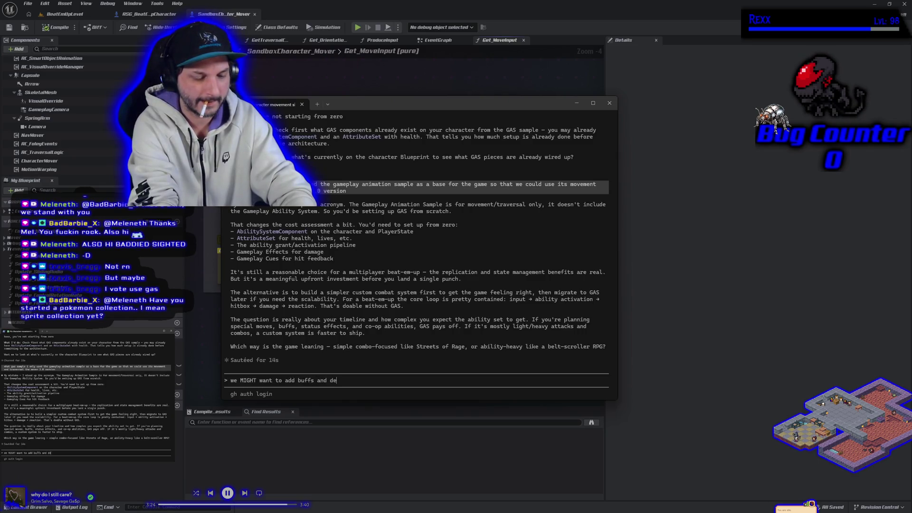
{"action": "type", "text": "stat"}
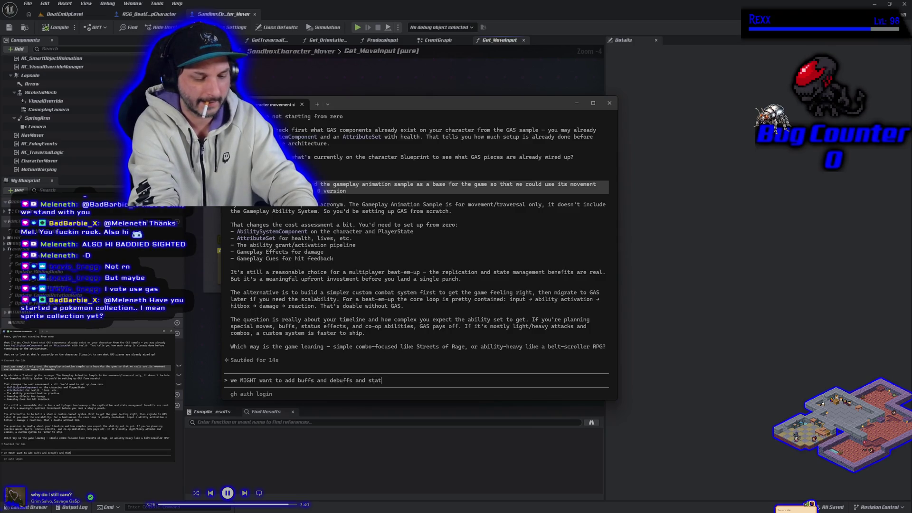
{"action": "type", "text": "us effects eventually. "}
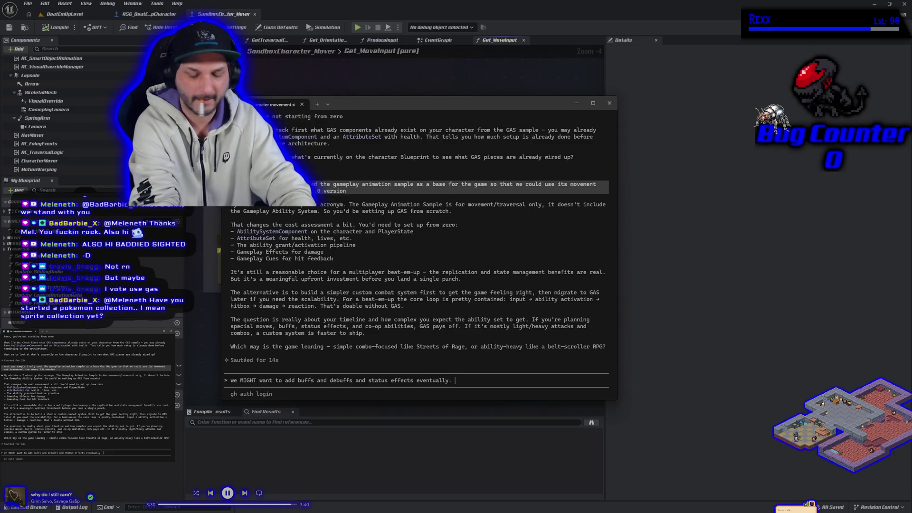
{"action": "type", "text": "thats actuya"}
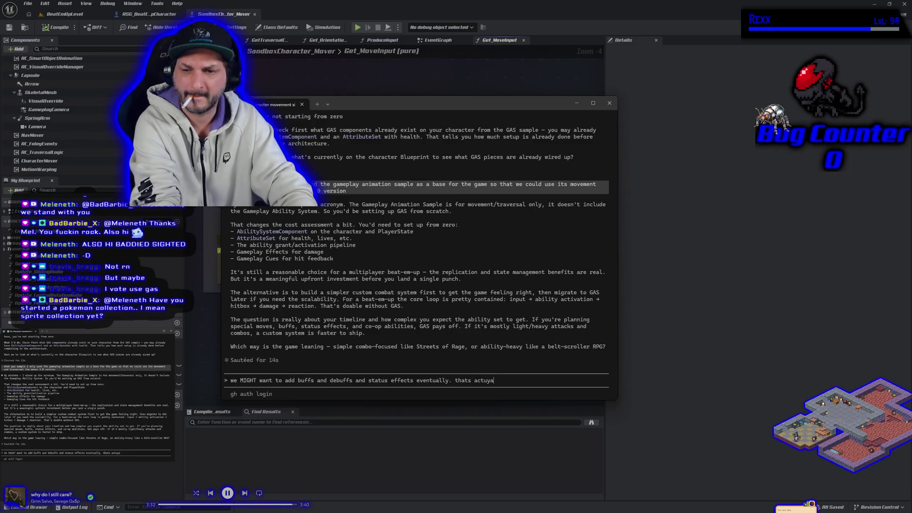
{"action": "type", "text": "ly a "}
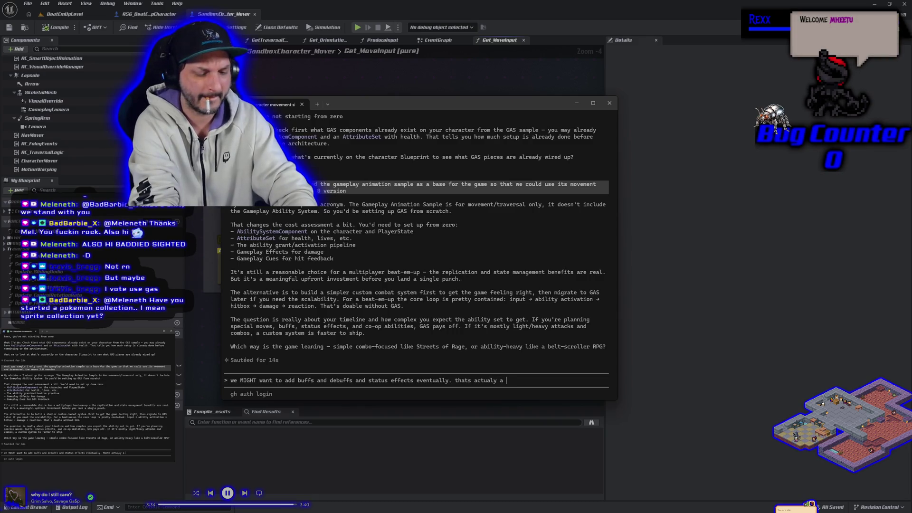
{"action": "type", "text": "cool id"}
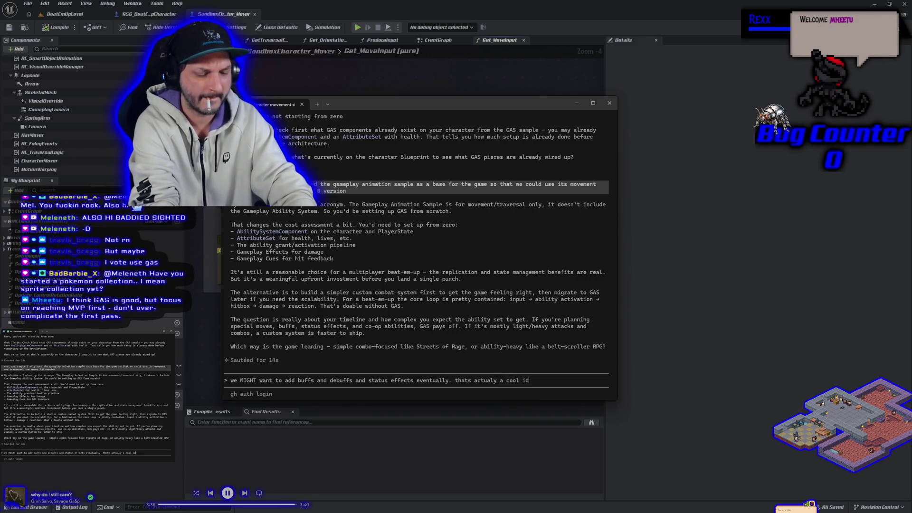
{"action": "type", "text": "ea to g"}
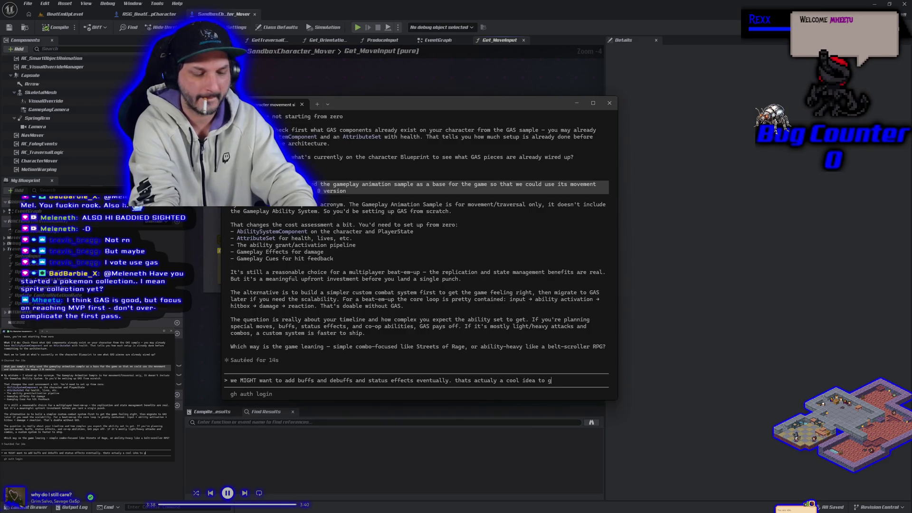
{"action": "type", "text": "ive the beatemu"}
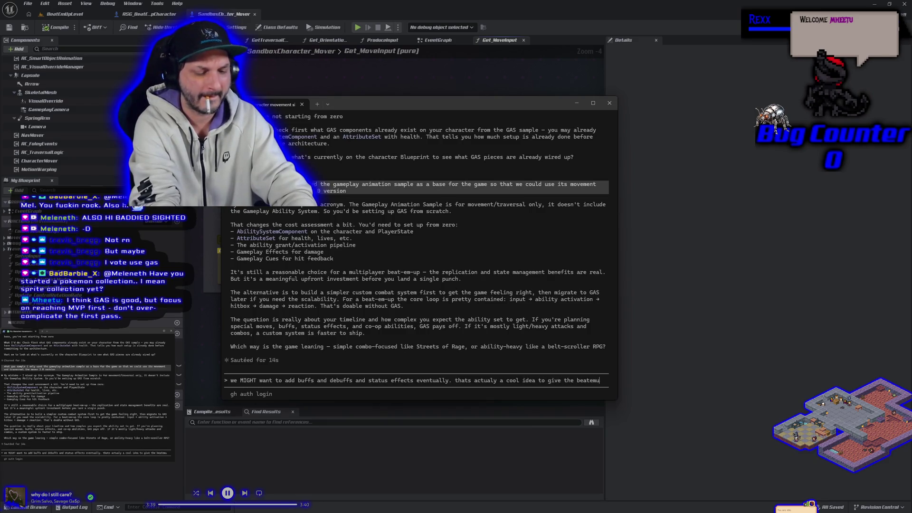
{"action": "type", "text": "p a bit of"}
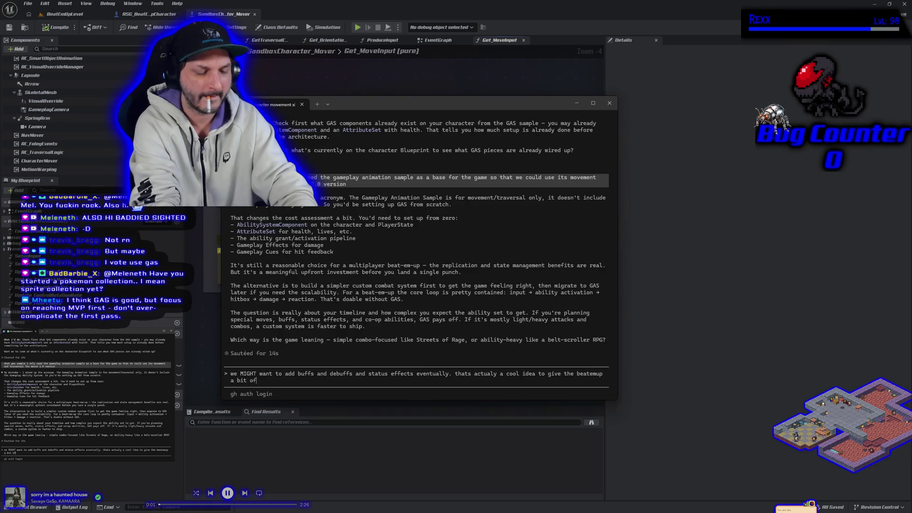
{"action": "type", "text": " an rpg fe"}
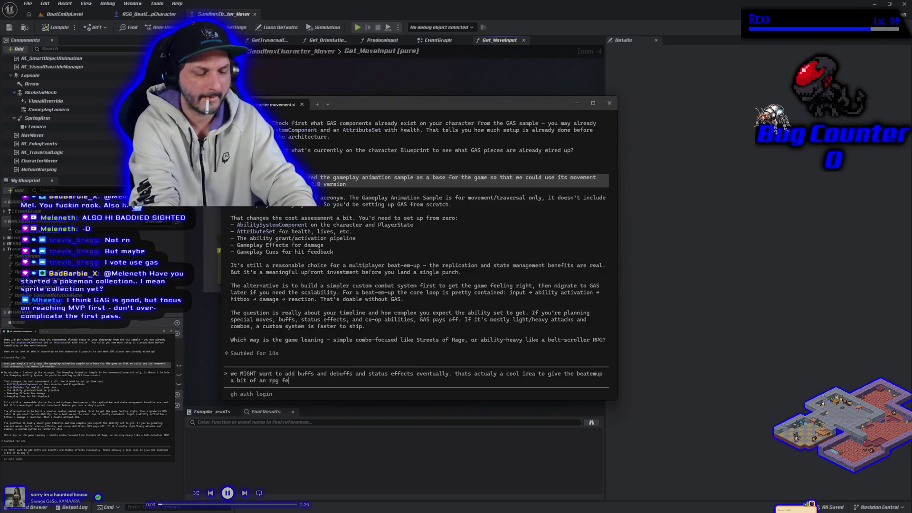
{"action": "type", "text": "el, since it"}
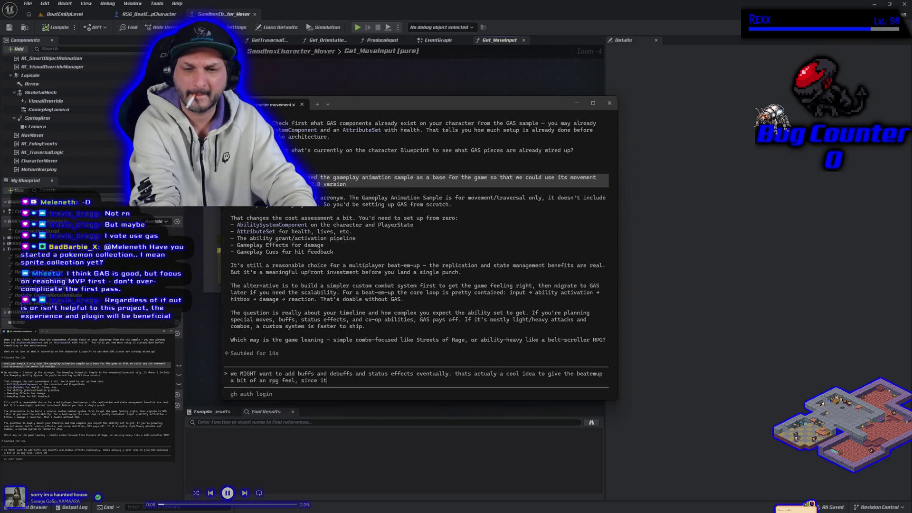
{"action": "key", "text": "BackSpace"}
{"action": "key", "text": "BackSpace"}
{"action": "type", "text": "the i"}
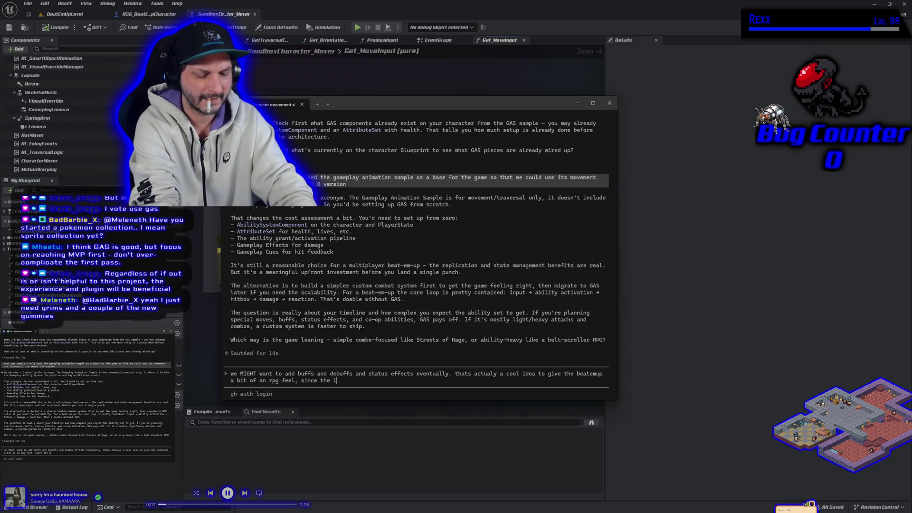
{"action": "type", "text": "p is actual"}
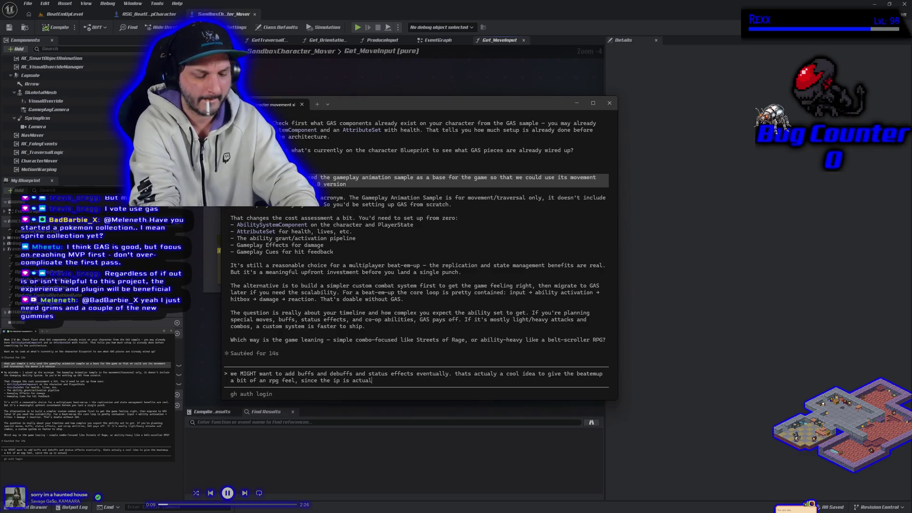
{"action": "type", "text": "ly for rpgs"}
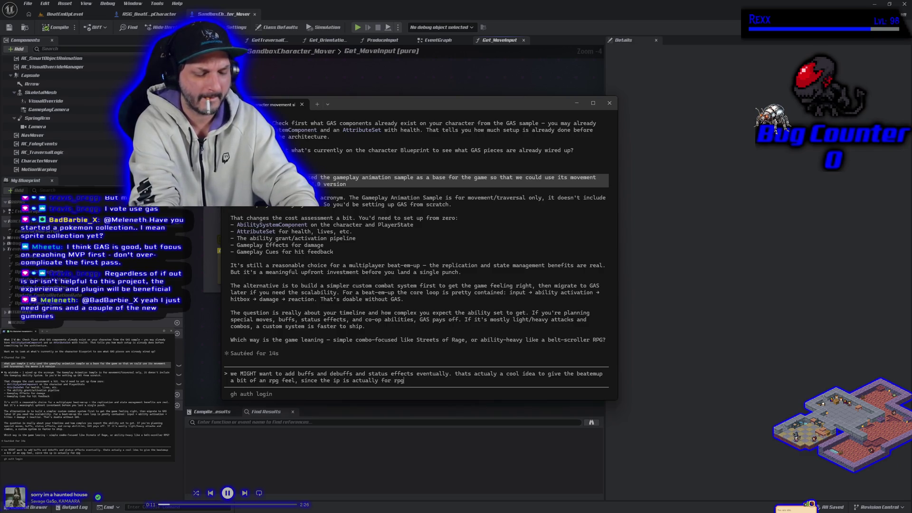
{"action": "key", "text": "BackSpace"}
{"action": "type", "text": "games and thi"}
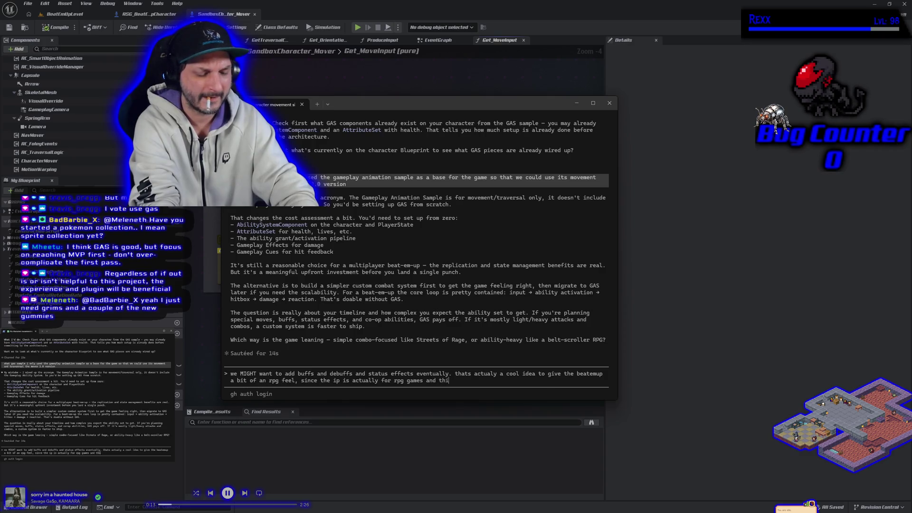
{"action": "type", "text": "s is more of "}
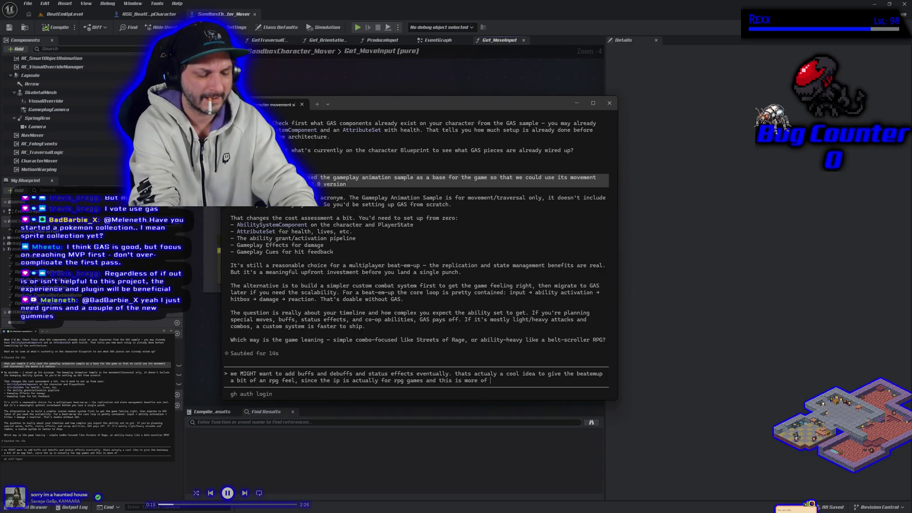
{"action": "type", "text": "a spinoff"}
{"action": "key", "text": "Return"}
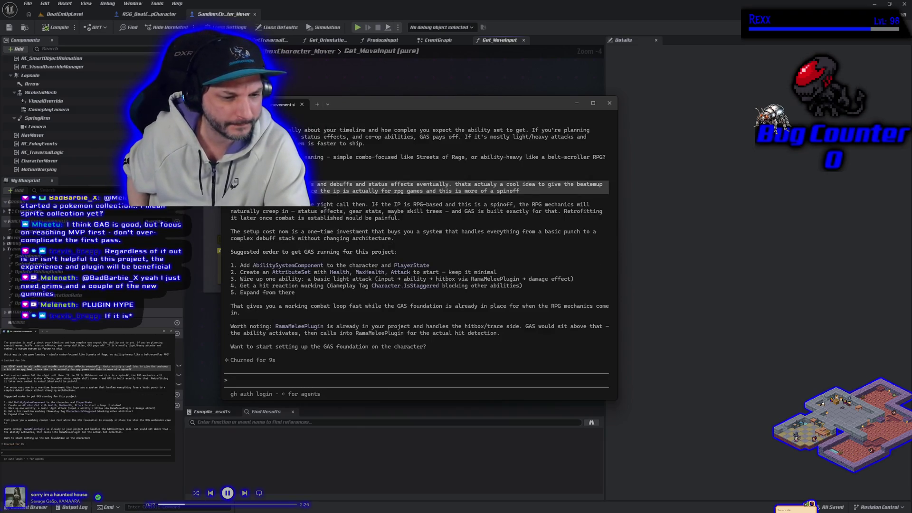
Type 'yes let's set up GAS on the character' in the prompt, then put the terminal away
{"action": "type", "text": "yes let's set up GAS on the character"}
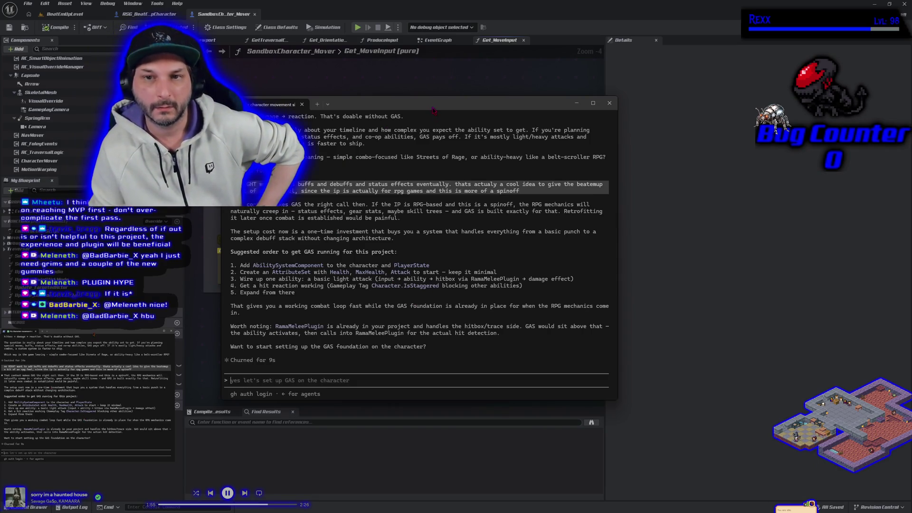
{"action": "key", "text": "alt+Tab"}
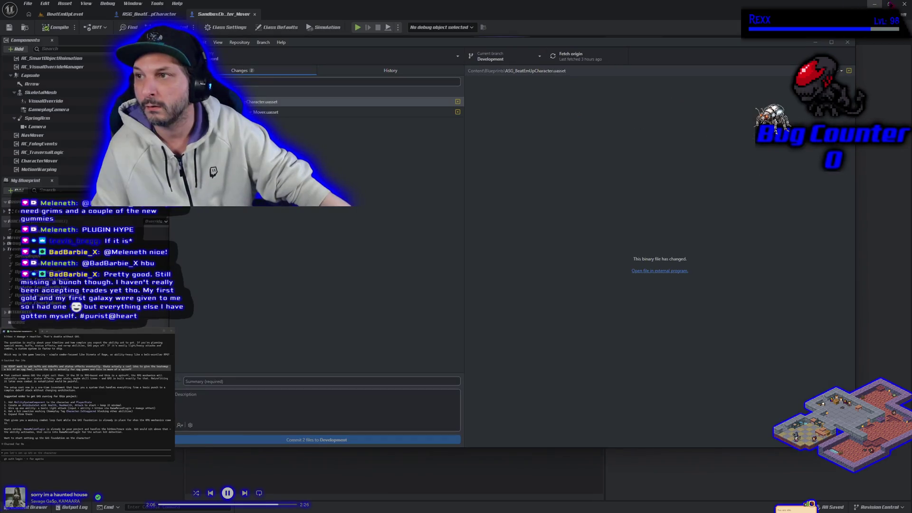
Close Unreal Editor, commit the changes to Development as 'slight adjustments', and push to origin
{"action": "left_click", "coordinate": [904, 5]}
{"action": "left_click", "coordinate": [906, 4]}
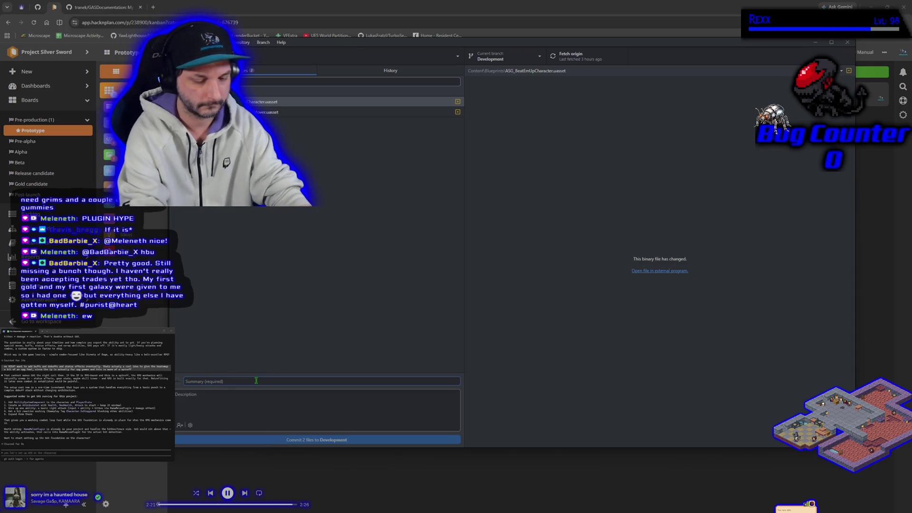
{"action": "type", "text": "slight adjustments"}
{"action": "left_click", "coordinate": [271, 440]}
{"action": "left_click", "coordinate": [743, 138]}
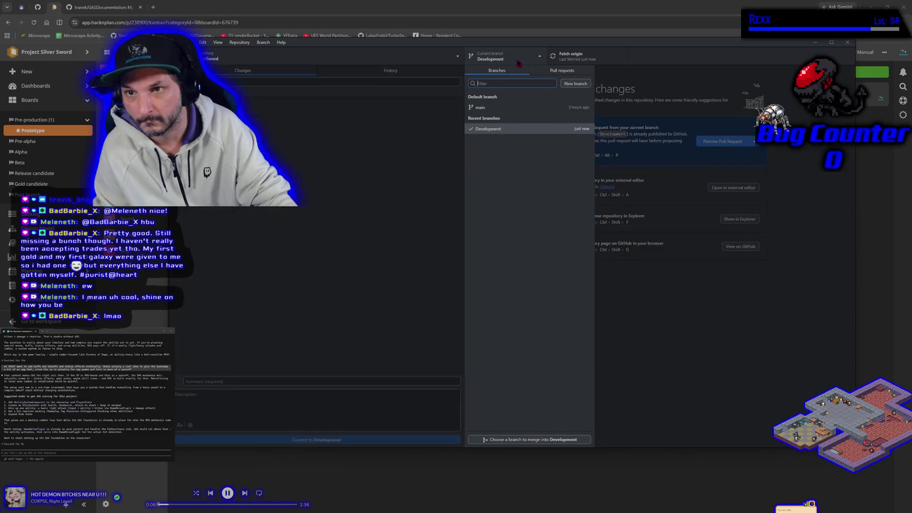
Switch to main, merge Development into it with a merge commit, then check out Development again
{"action": "left_click", "coordinate": [518, 58]}
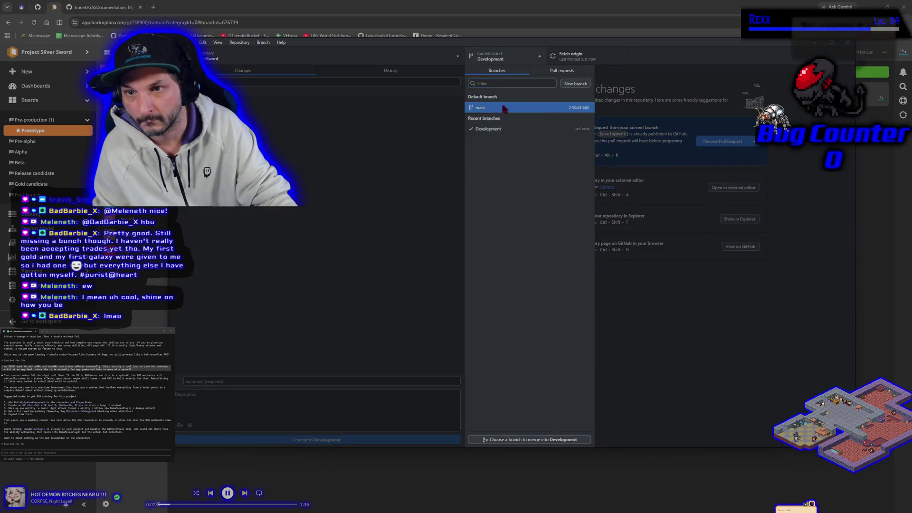
{"action": "left_click", "coordinate": [505, 109]}
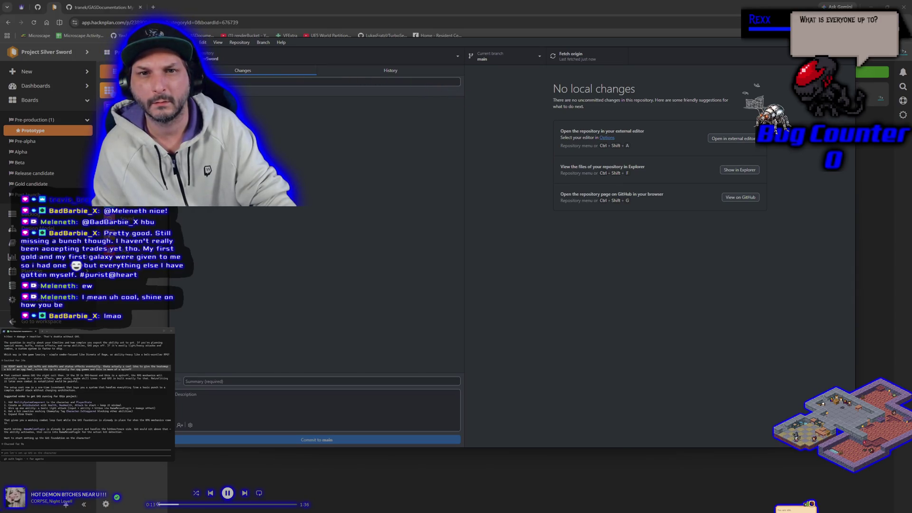
{"action": "left_click", "coordinate": [264, 43]}
{"action": "left_click", "coordinate": [294, 136]}
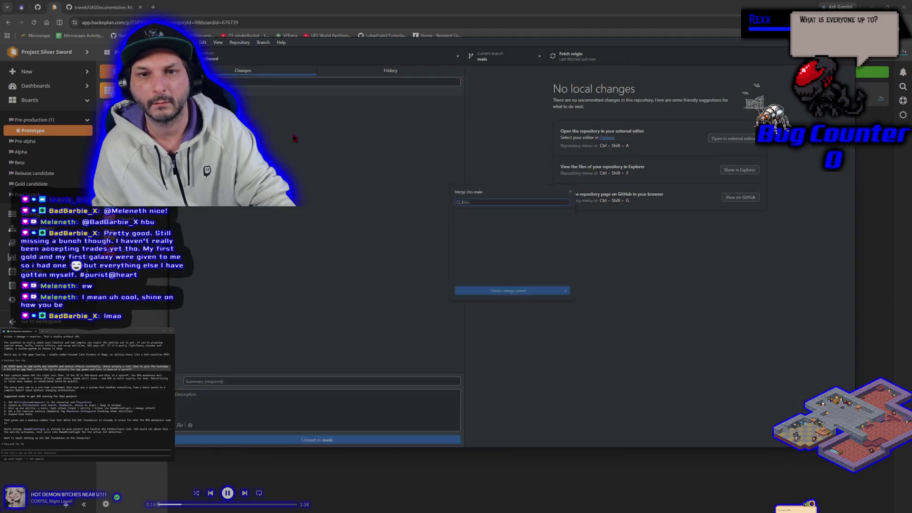
{"action": "left_click", "coordinate": [474, 243]}
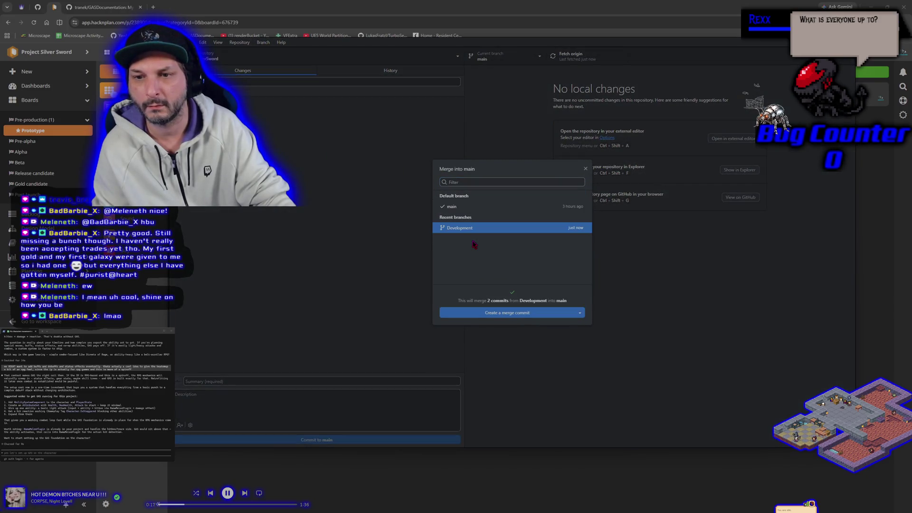
{"action": "left_click", "coordinate": [494, 306]}
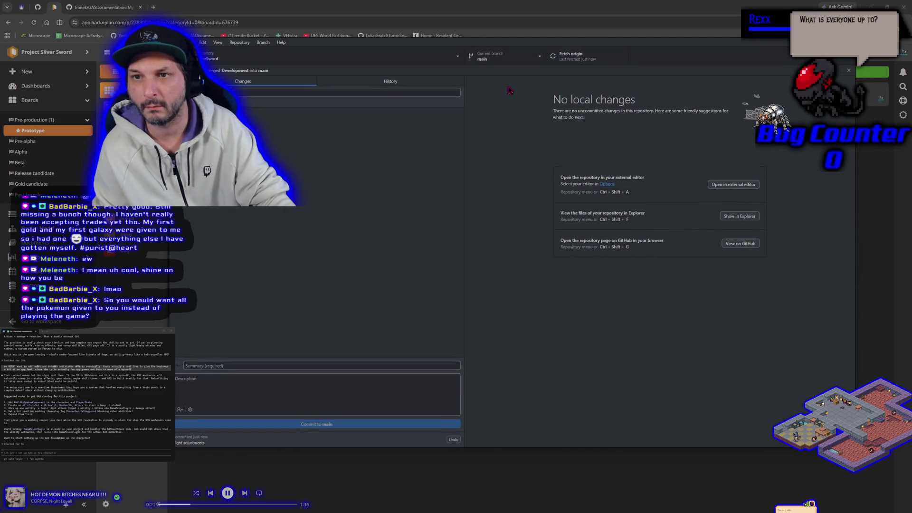
{"action": "left_click", "coordinate": [511, 62]}
{"action": "left_click", "coordinate": [489, 128]}
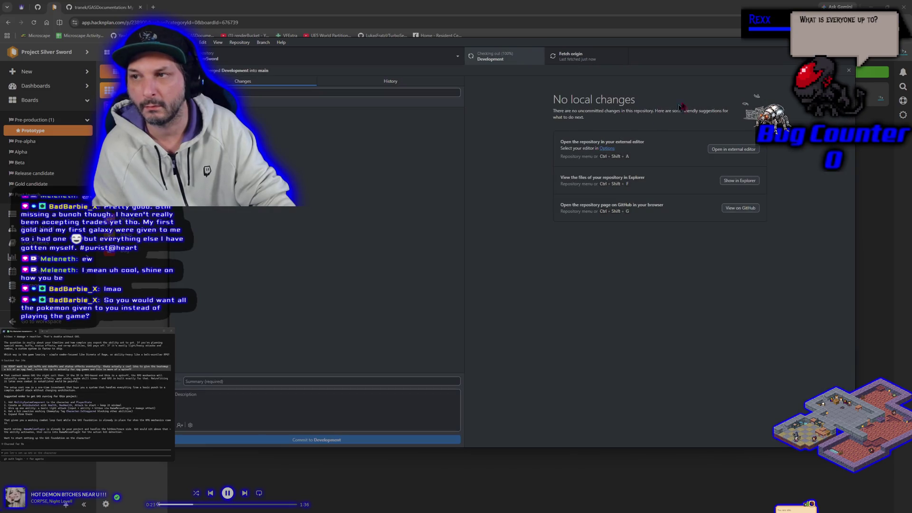
Ask Claude Code to study the whole project and how it works before GAS setup
{"action": "key", "text": "alt+Tab"}
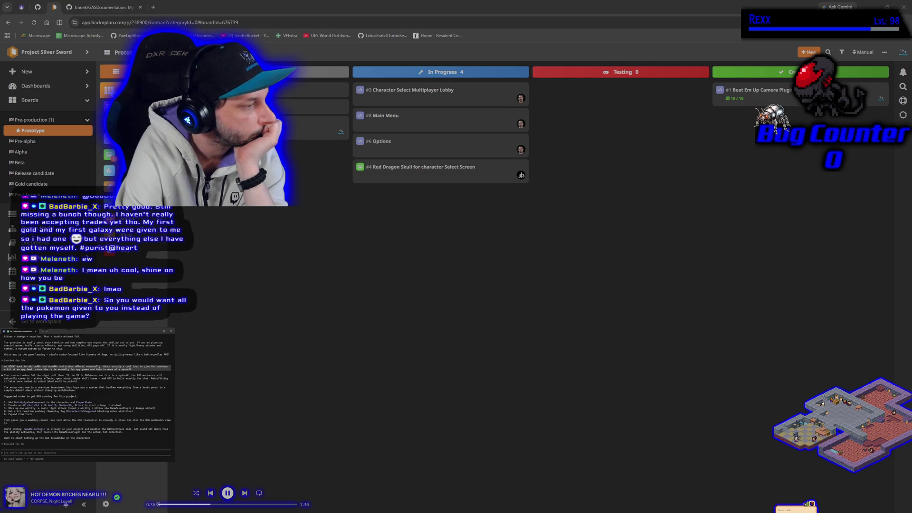
{"action": "type", "text": "fi"}
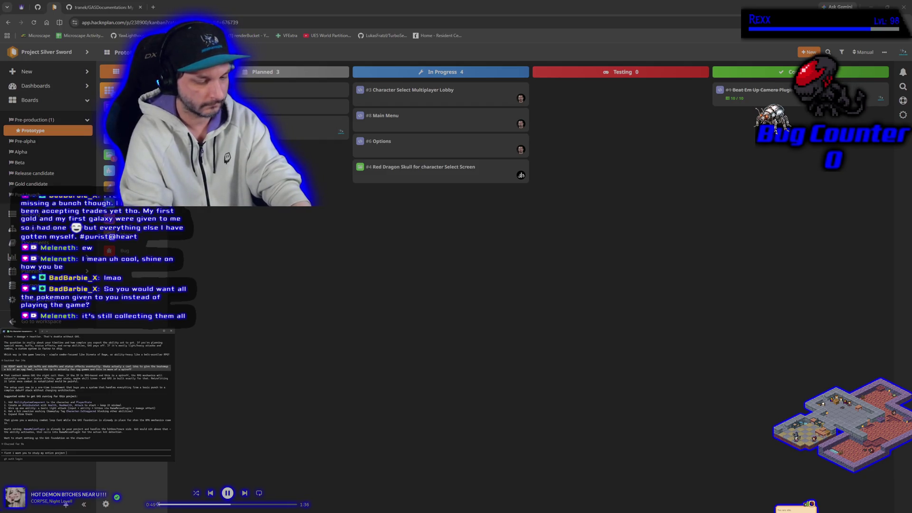
{"action": "type", "text": "and"}
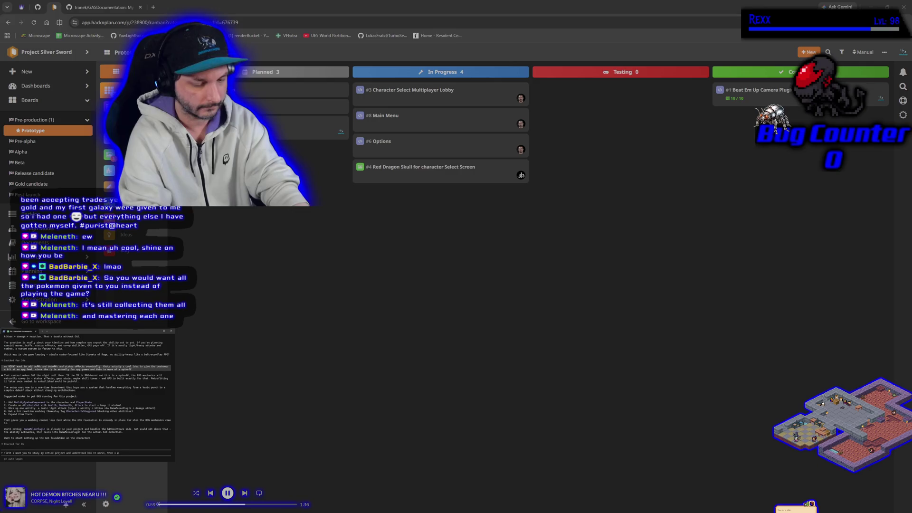
{"action": "type", "text": "start setting up"}
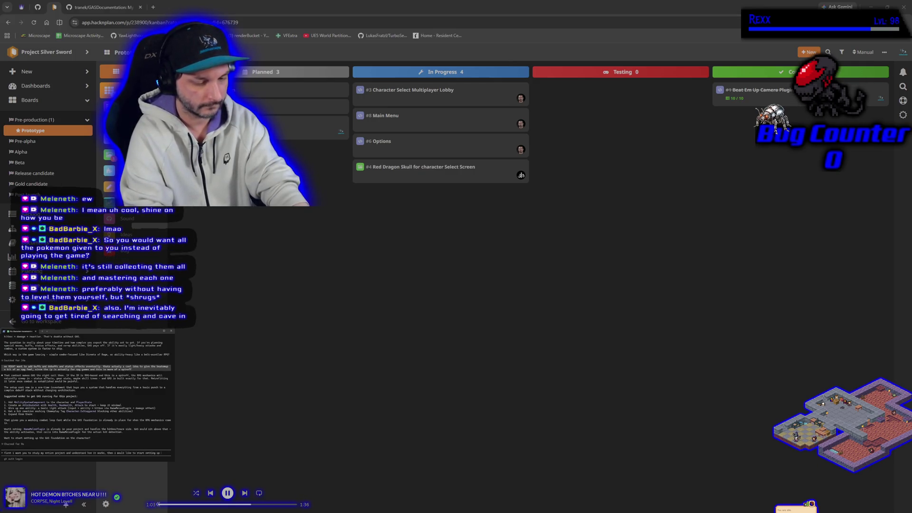
{"action": "type", "text": "t"}
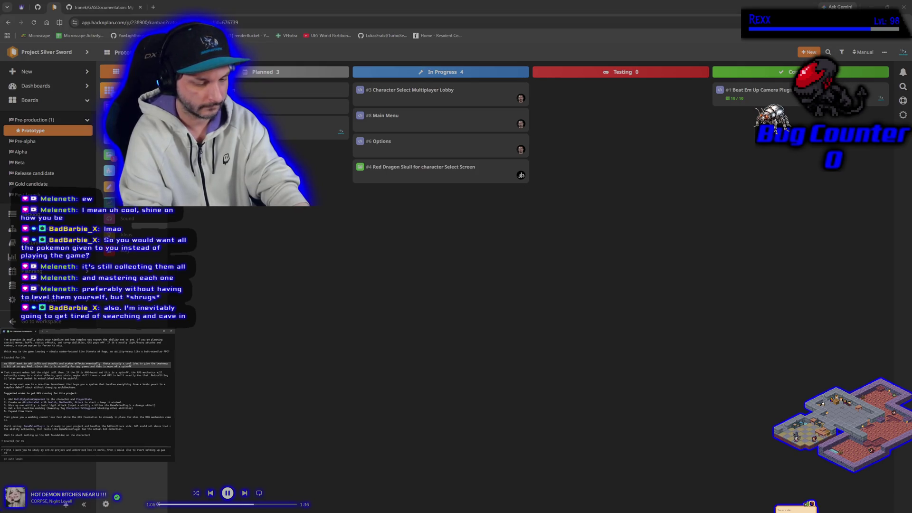
{"action": "type", "text": "ep by step"}
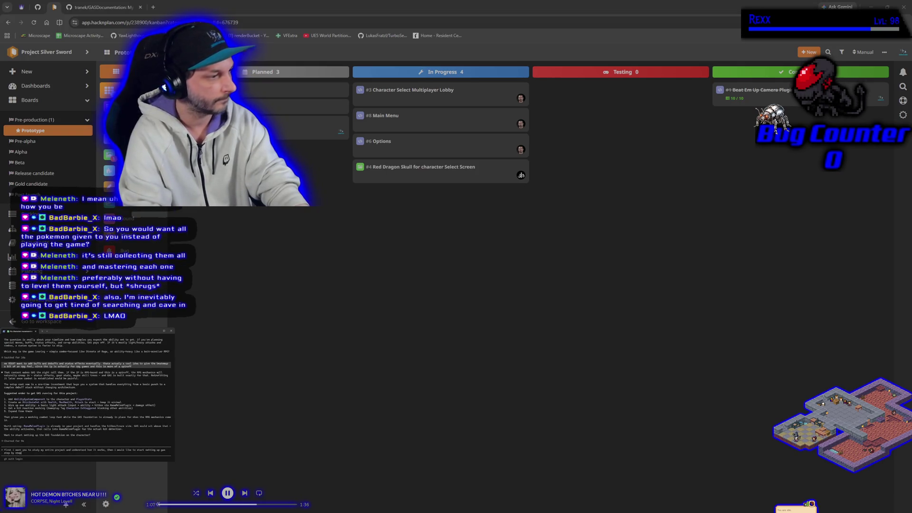
{"action": "key", "text": "Return"}
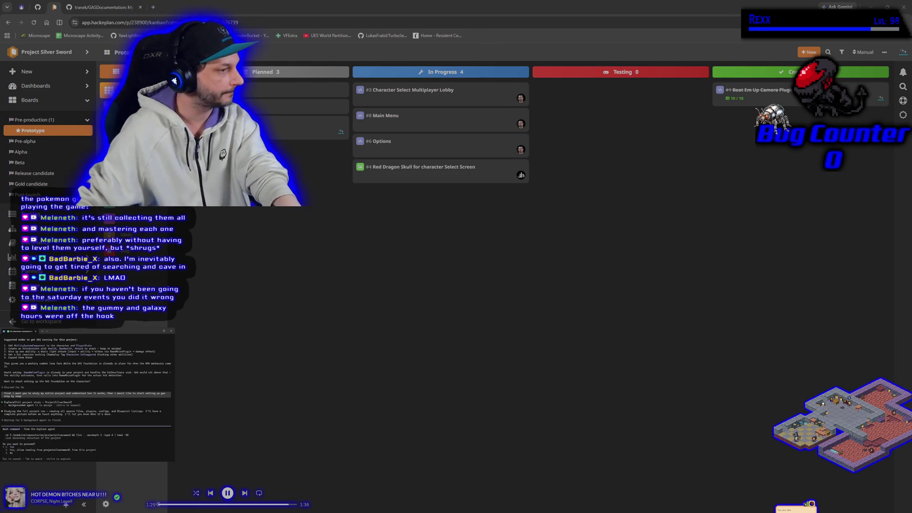
Approve the Explore agent's first two shell commands, briefly bringing the terminal into view
{"action": "key", "text": "Return"}
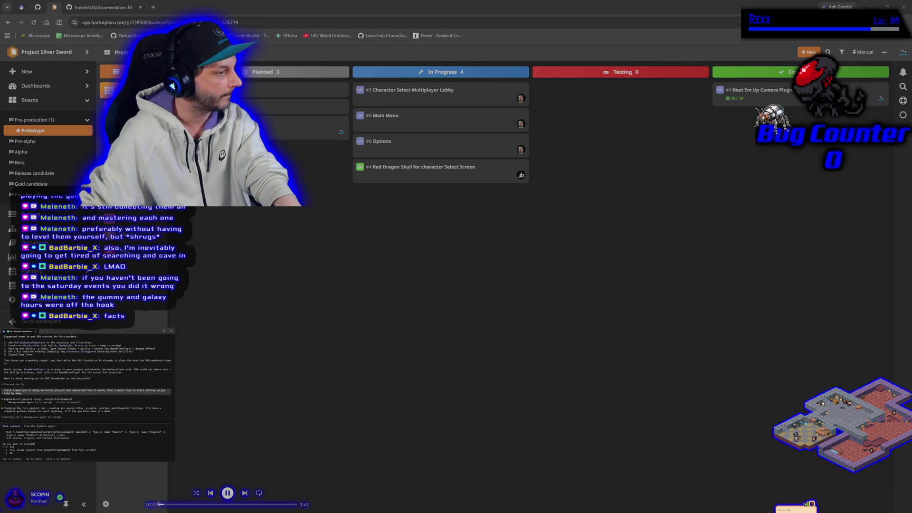
{"action": "key", "text": "Return"}
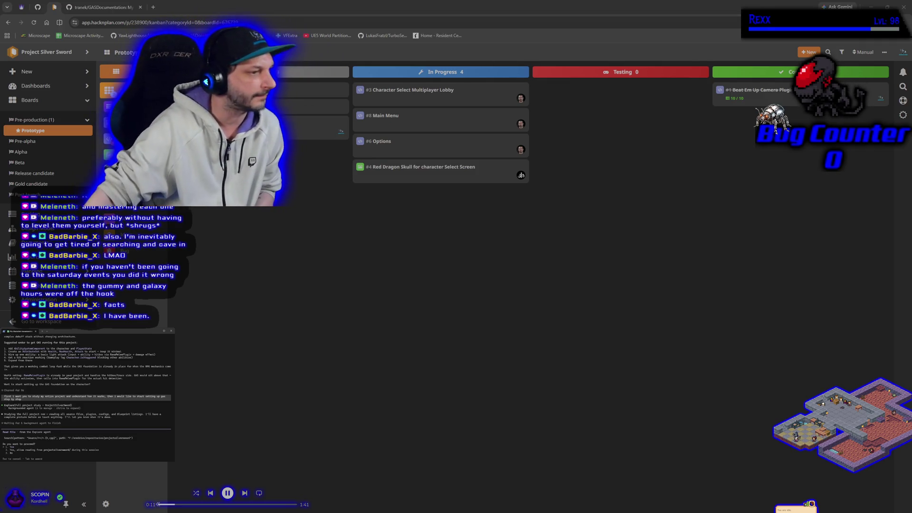
{"action": "mouse_move", "coordinate": [0, 142]}
{"action": "left_mouse_down"}
{"action": "mouse_move", "coordinate": [161, 142]}
{"action": "mouse_move", "coordinate": [389, 117]}
{"action": "left_mouse_up"}
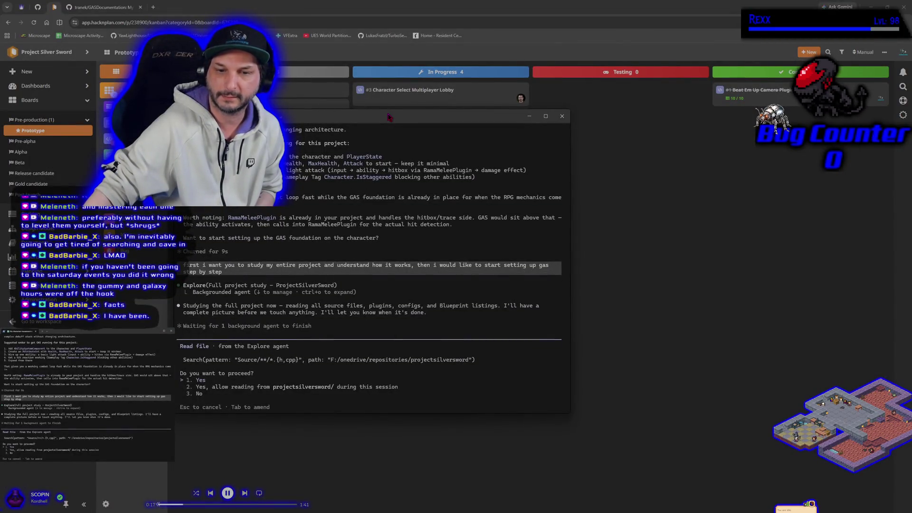
{"action": "left_click_drag", "start_coordinate": [388, 117], "coordinate": [0, 143]}
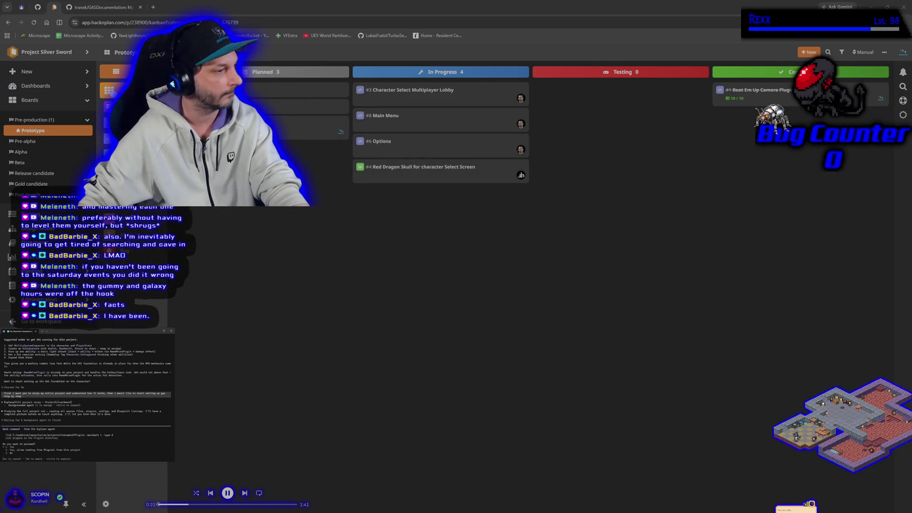
Allow the agent's following file reads, searches and shell commands, through the header/source file search
{"action": "key", "text": "Return"}
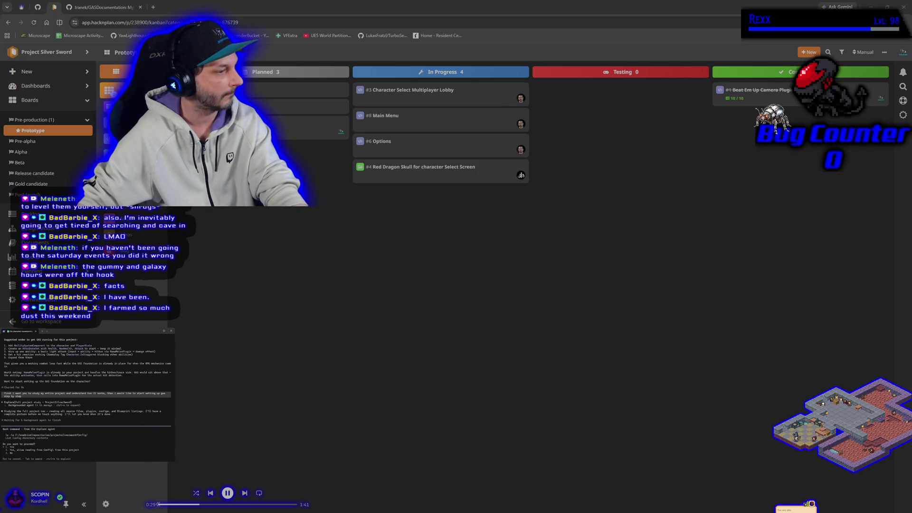
{"action": "key", "text": "Return"}
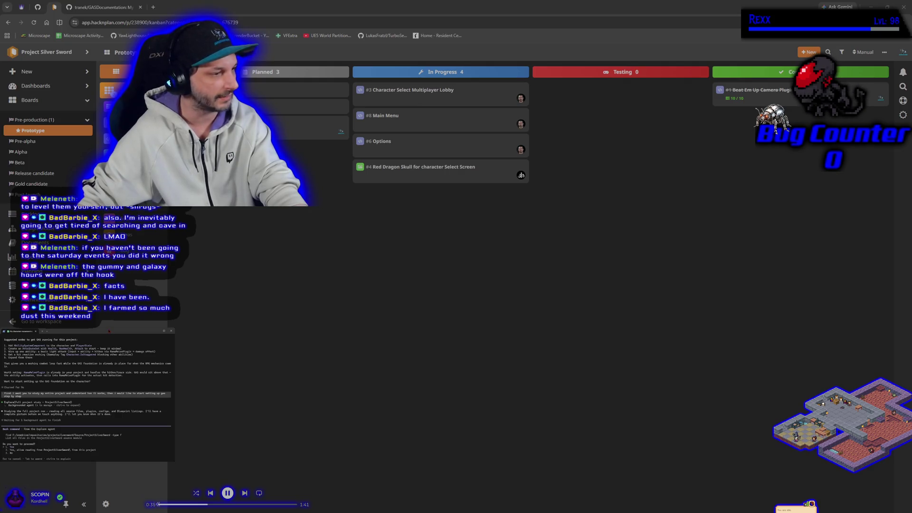
{"action": "key", "text": "Return"}
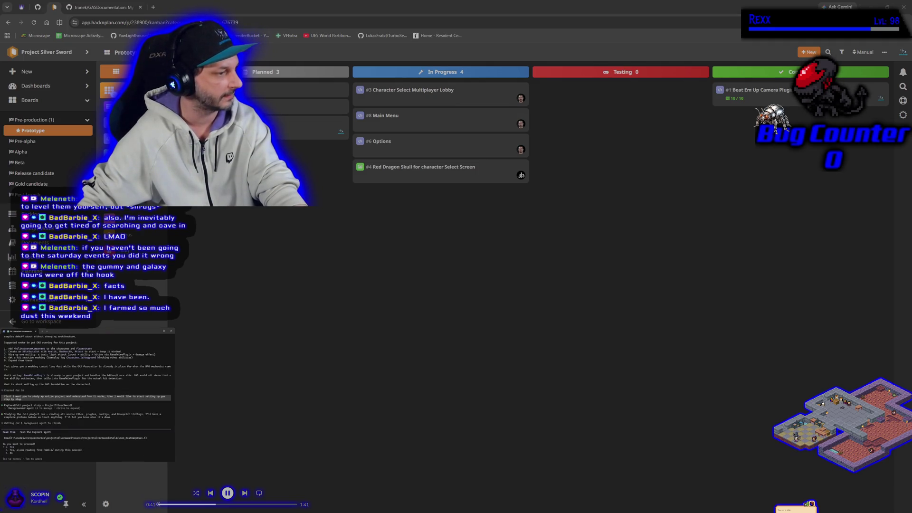
{"action": "key", "text": "Return"}
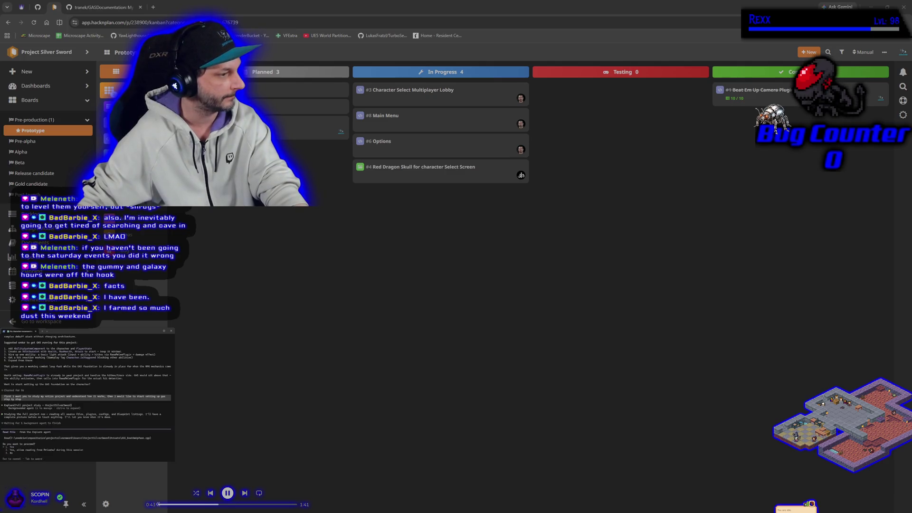
{"action": "key", "text": "Return"}
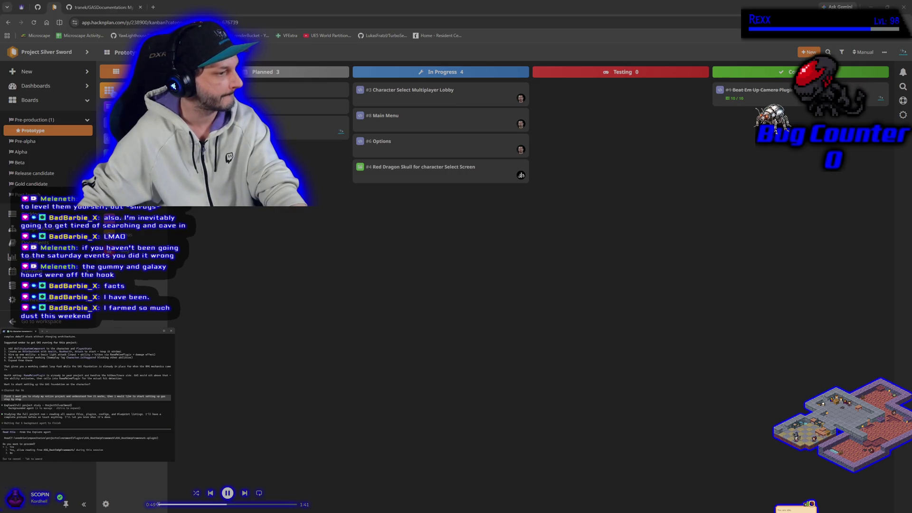
{"action": "key", "text": "Return"}
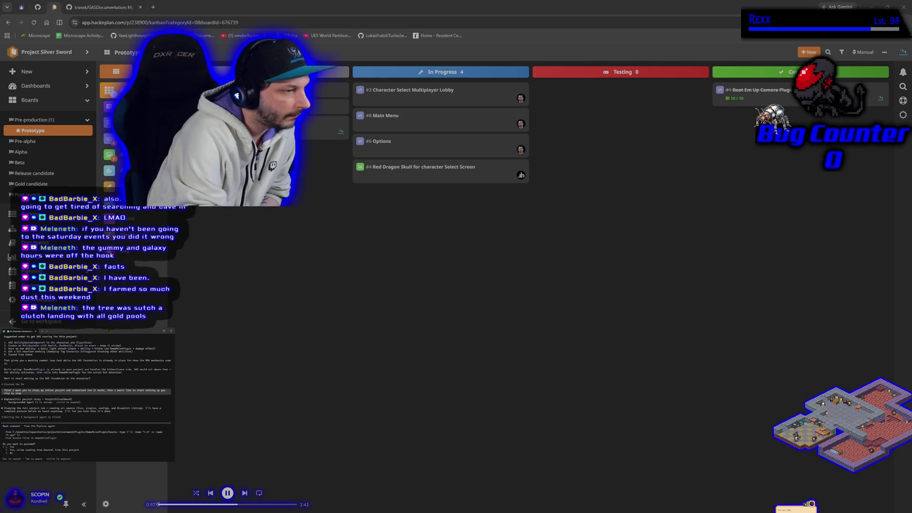
{"action": "key", "text": "Return"}
{"action": "key", "text": "Return"}
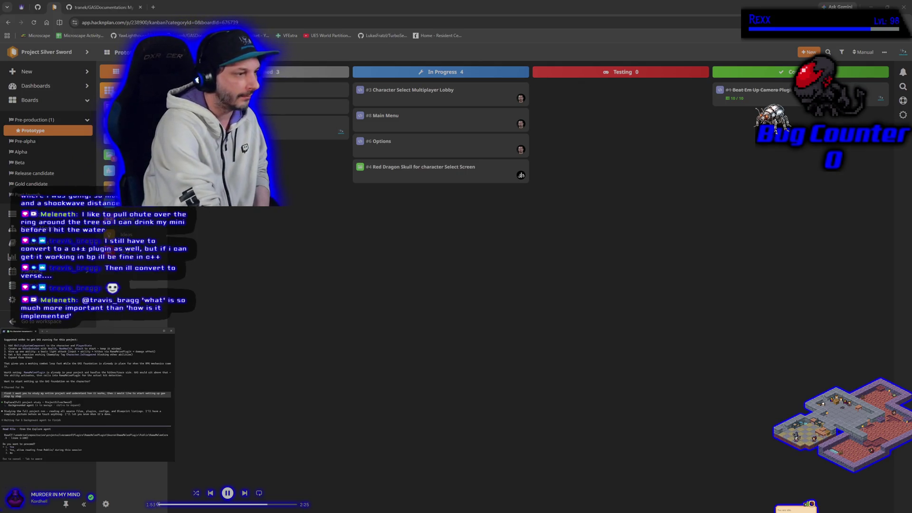
Approve the Explore agent's pending request so the project study continues
{"action": "key", "text": "Return"}
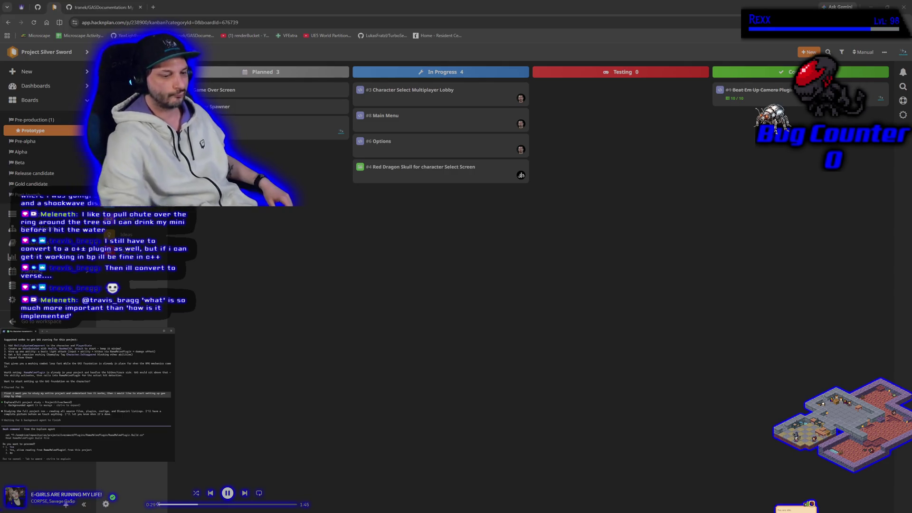
Approve the agent's pending request and plugin build-file search, then shrink the browser to reveal Rider
{"action": "key", "text": "Return"}
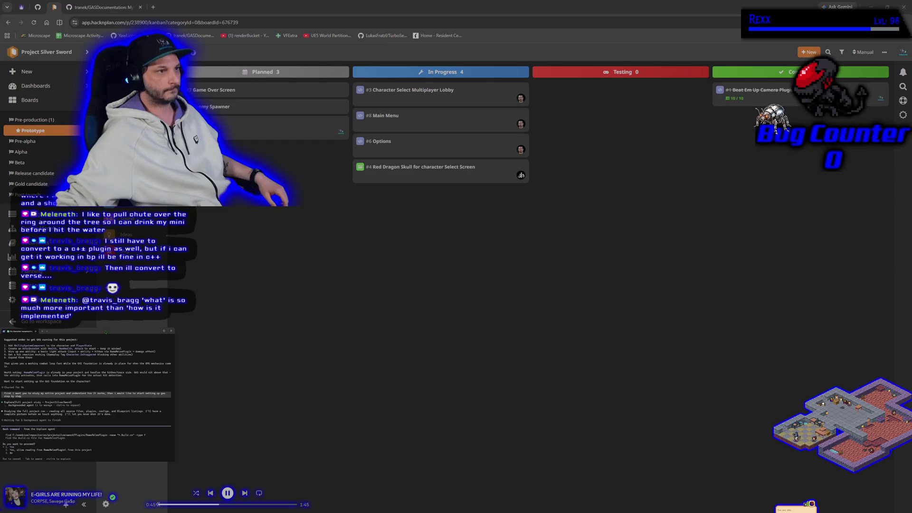
{"action": "key", "text": "alt+Tab"}
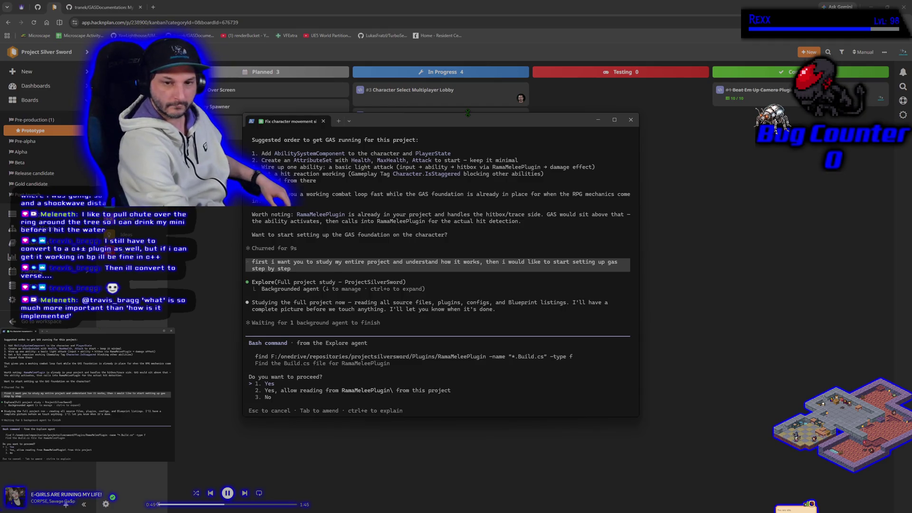
{"action": "key", "text": "Return"}
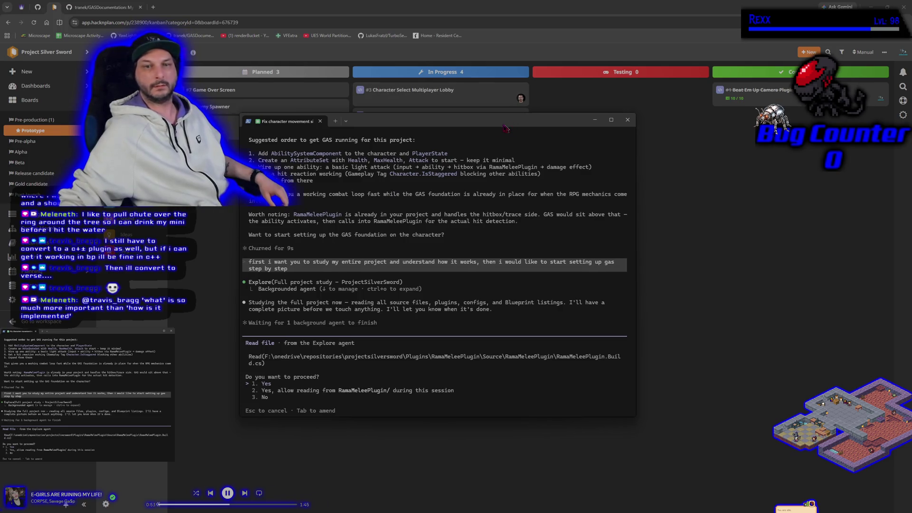
{"action": "key", "text": "alt+Tab"}
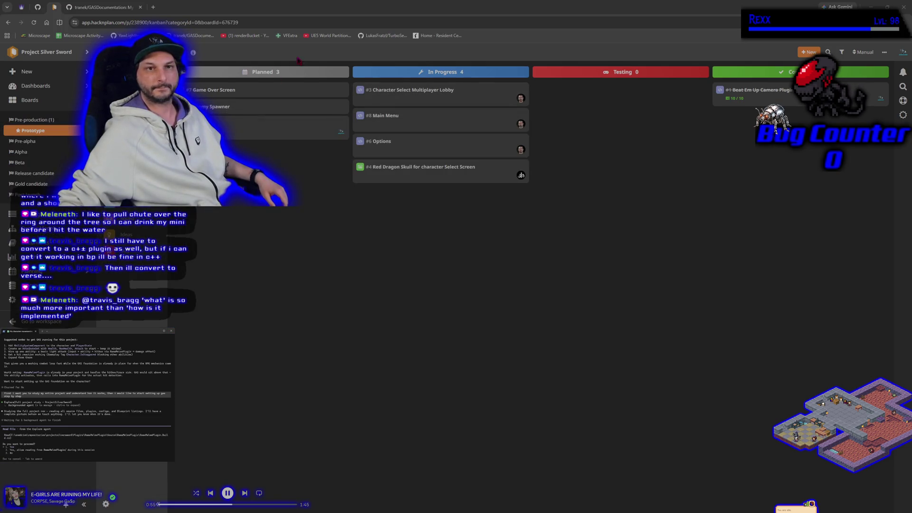
{"action": "mouse_move", "coordinate": [293, 14]}
{"action": "left_mouse_down"}
{"action": "mouse_move", "coordinate": [246, 52]}
{"action": "mouse_move", "coordinate": [389, 52]}
{"action": "mouse_move", "coordinate": [370, 45]}
{"action": "left_mouse_up"}
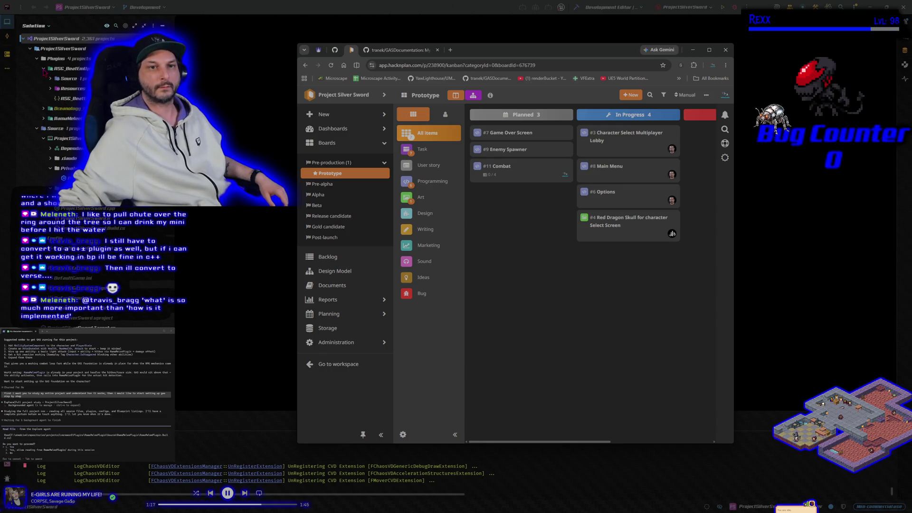
In Rider, select the RSG_BeatEmUpFramework project and approve the agent's first shell commands
{"action": "left_click", "coordinate": [43, 69]}
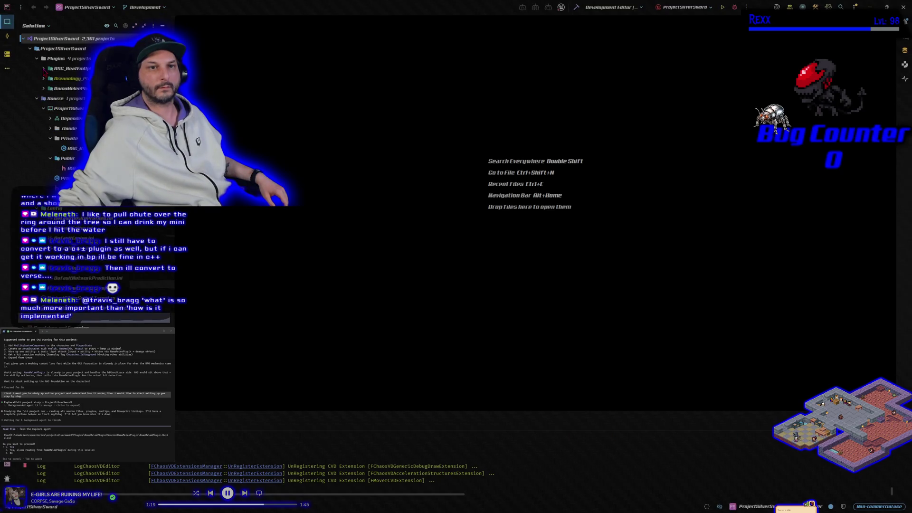
{"action": "left_click", "coordinate": [71, 68]}
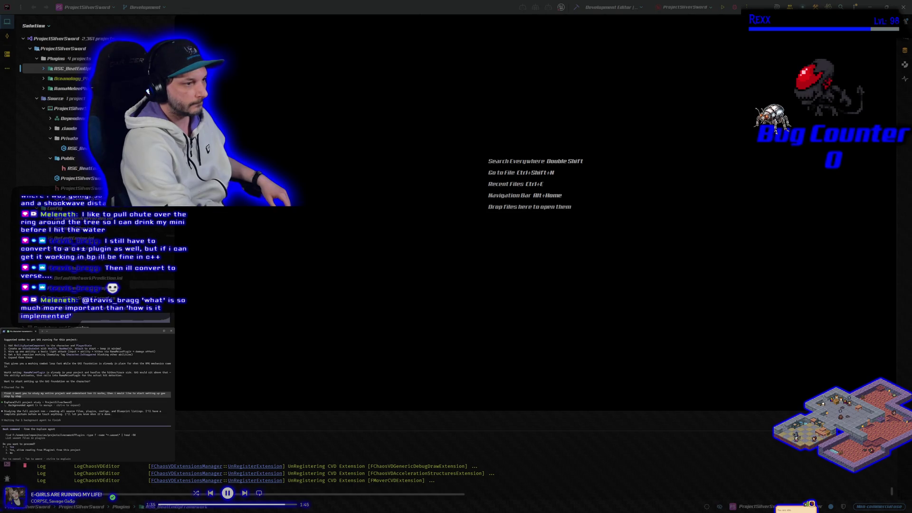
{"action": "key", "text": "Return"}
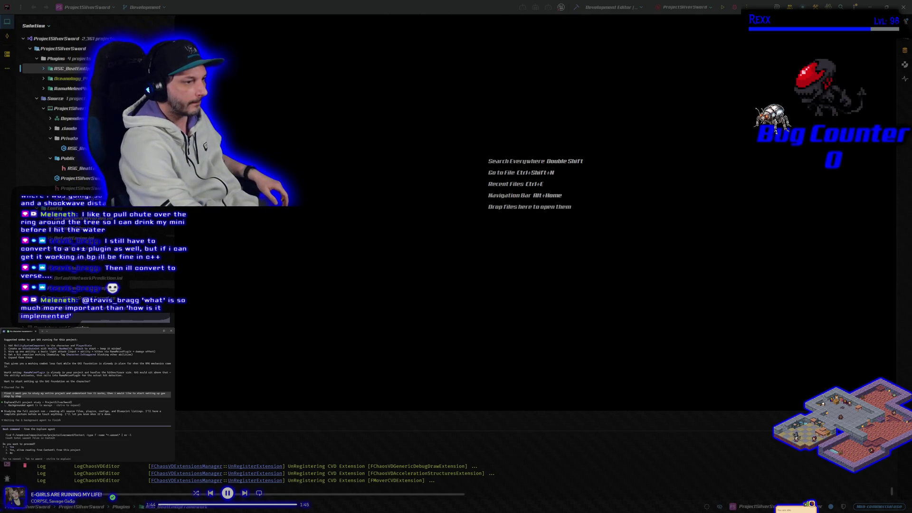
{"action": "key", "text": "Return"}
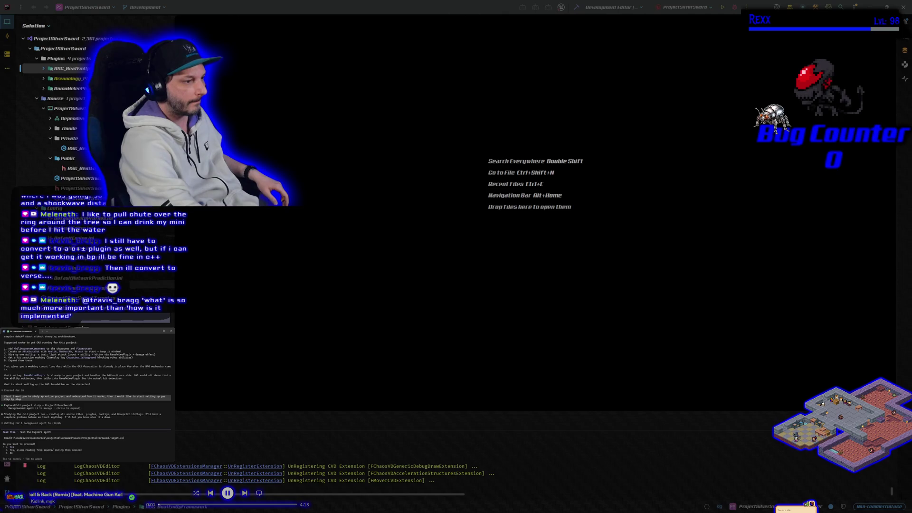
Allow the agent's remaining file reads, find and grep commands so the project study continues
{"action": "key", "text": "Return"}
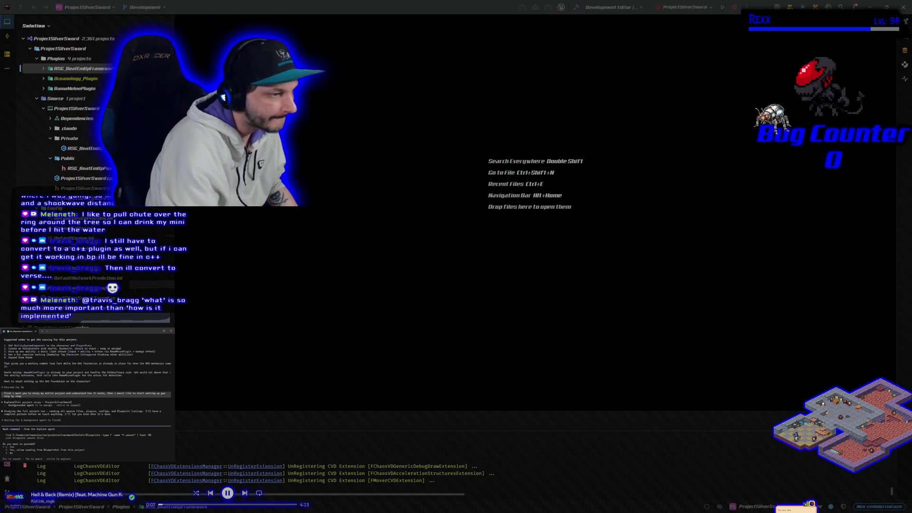
{"action": "key", "text": "Return"}
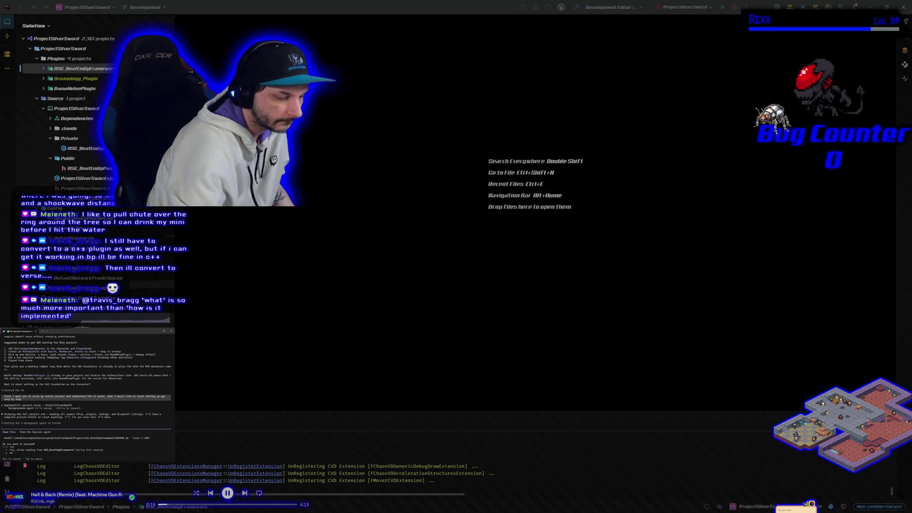
{"action": "key", "text": "Return"}
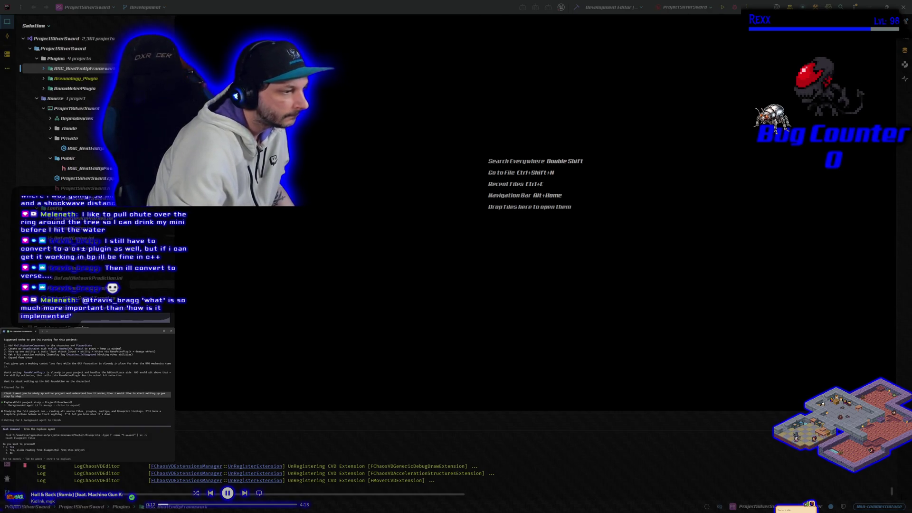
{"action": "key", "text": "Return"}
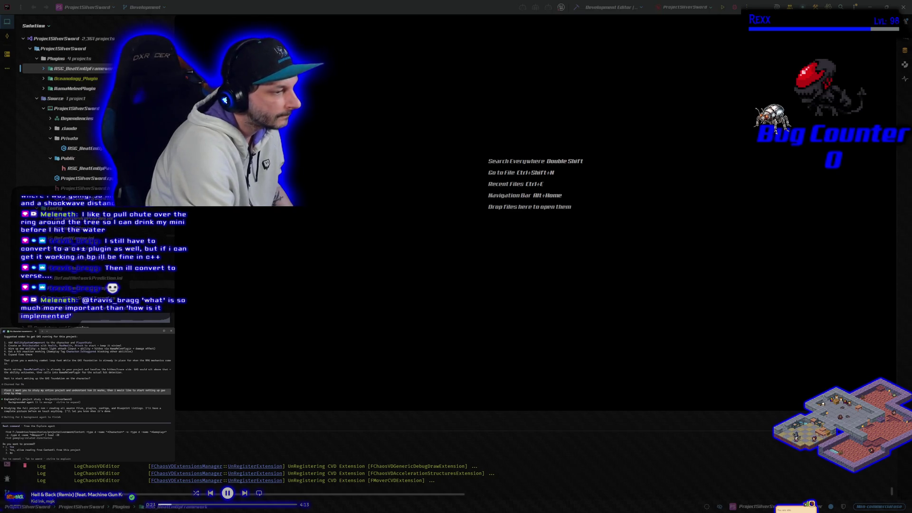
{"action": "key", "text": "Return"}
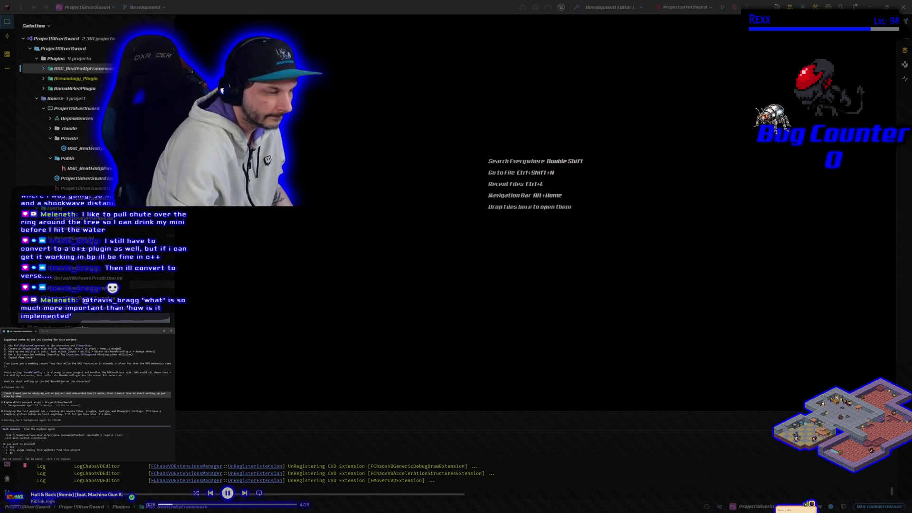
{"action": "key", "text": "Return"}
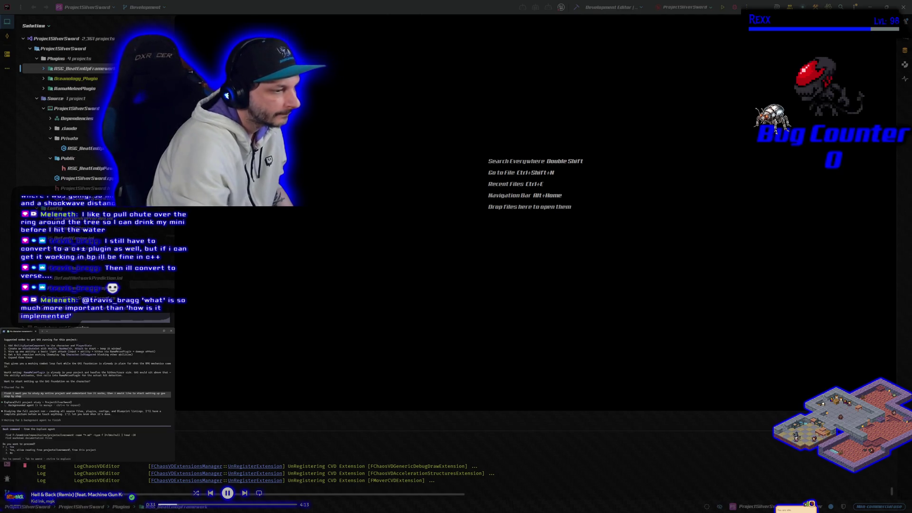
{"action": "key", "text": "Return"}
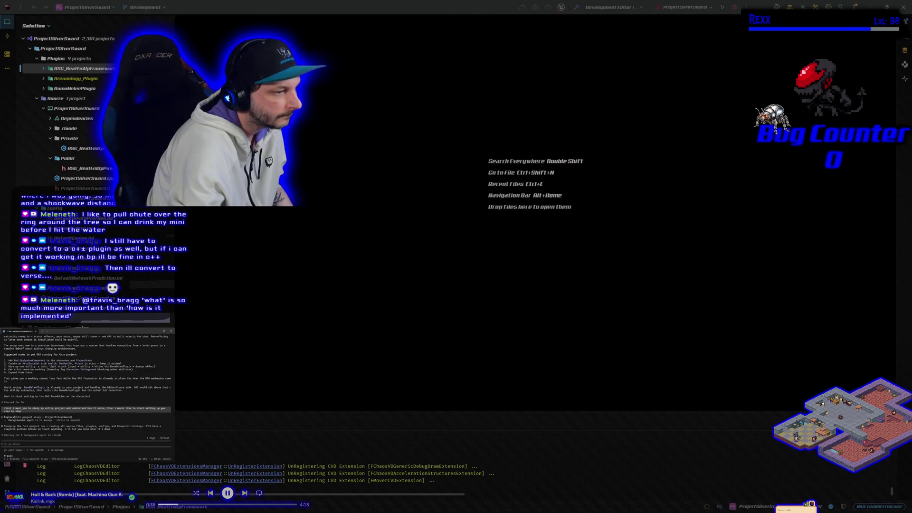
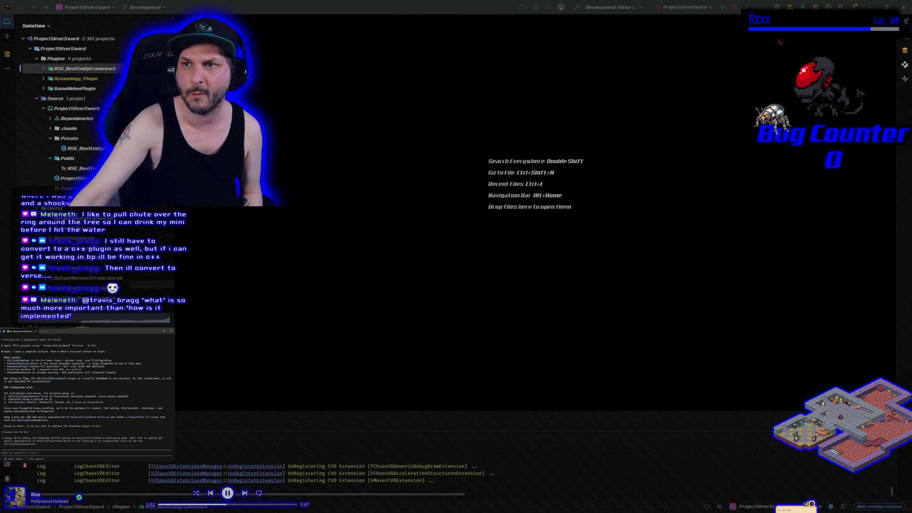
Build ProjectSilverSword from Rider and launch the Unreal Editor on the SandboxCharacter_Mover Blueprint
{"action": "left_click", "coordinate": [733, 8]}
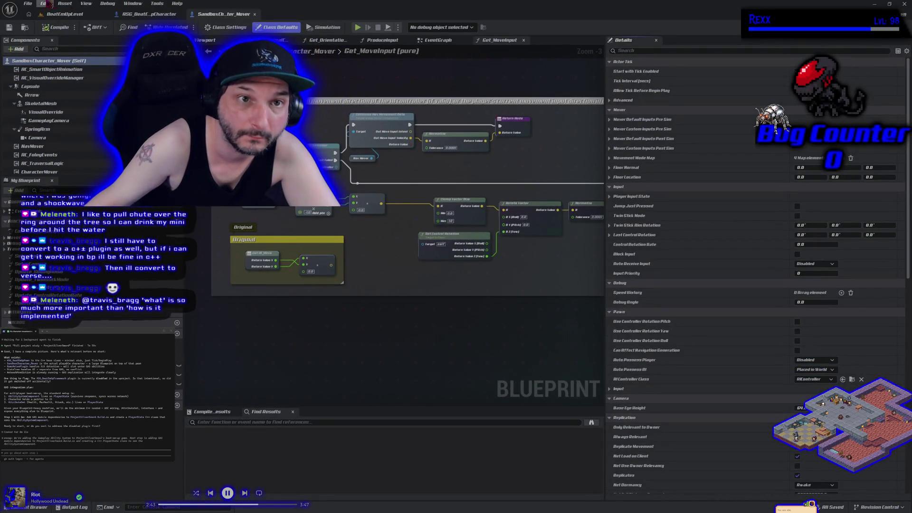
Open Edit > Plugins filtered to Project > Other, listing RSG_BeatEmUpFramework 1.0
{"action": "left_click", "coordinate": [52, 4]}
{"action": "left_click", "coordinate": [93, 92]}
{"action": "left_click", "coordinate": [57, 72]}
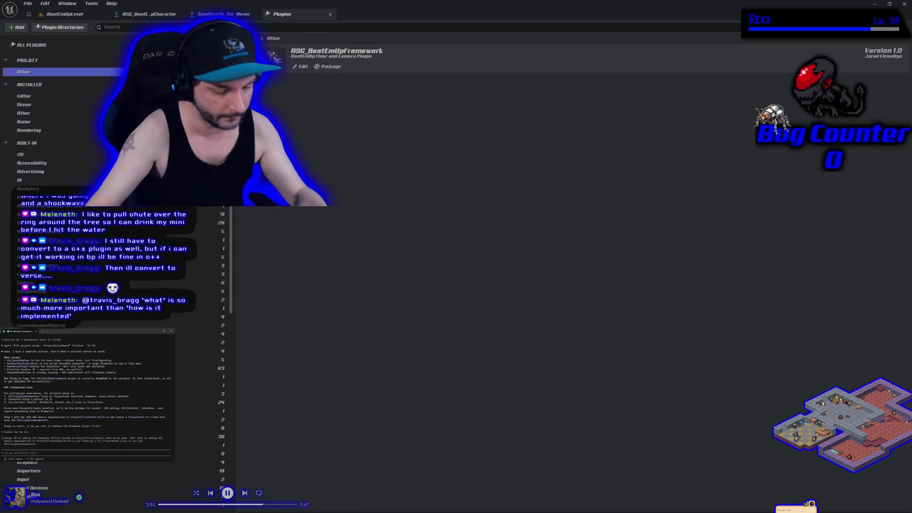
Tell the agent the plugin is already enabled, close the editor, and type 'lets start setting up GAS step by step'
{"action": "type", "text": "th"}
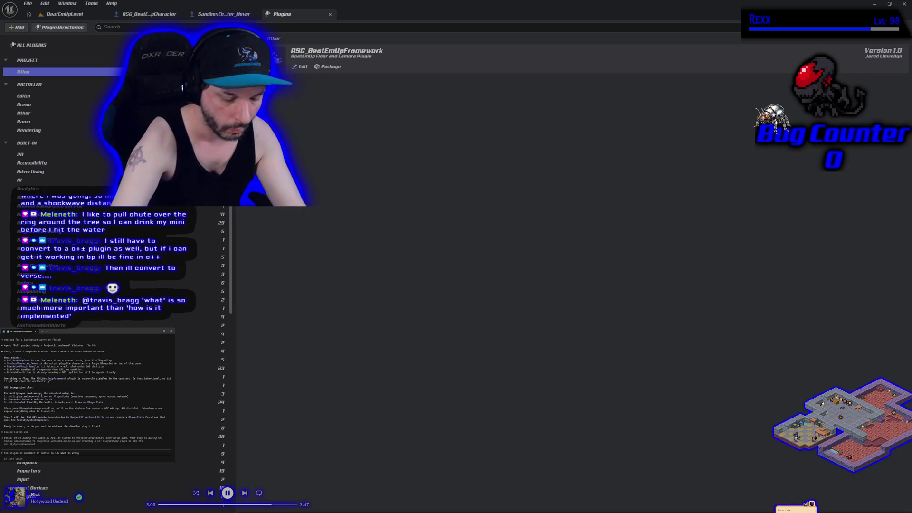
{"action": "key", "text": "Return"}
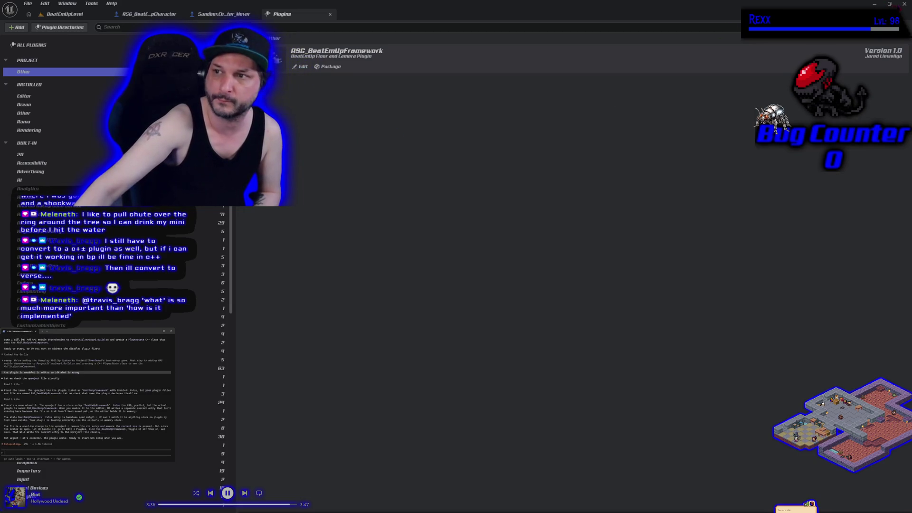
{"action": "left_click", "coordinate": [904, 4]}
{"action": "type", "text": "lets start setting up GAS step by step"}
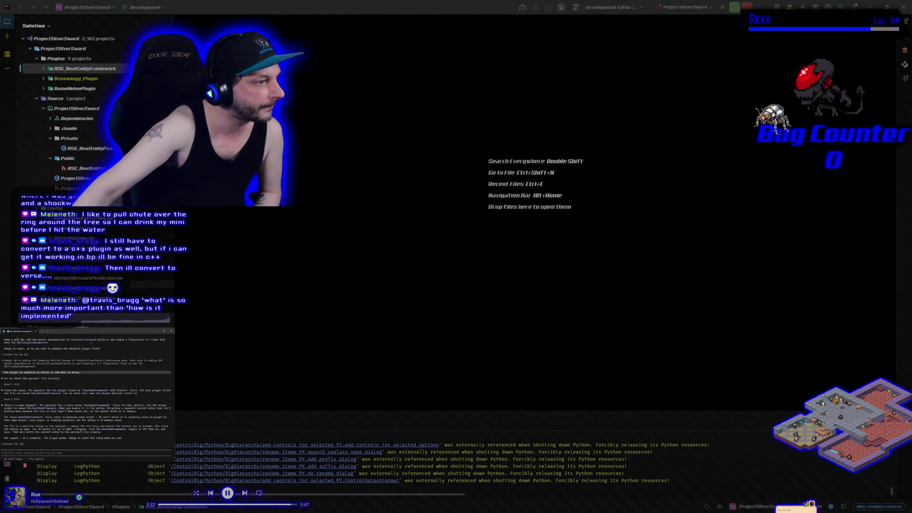